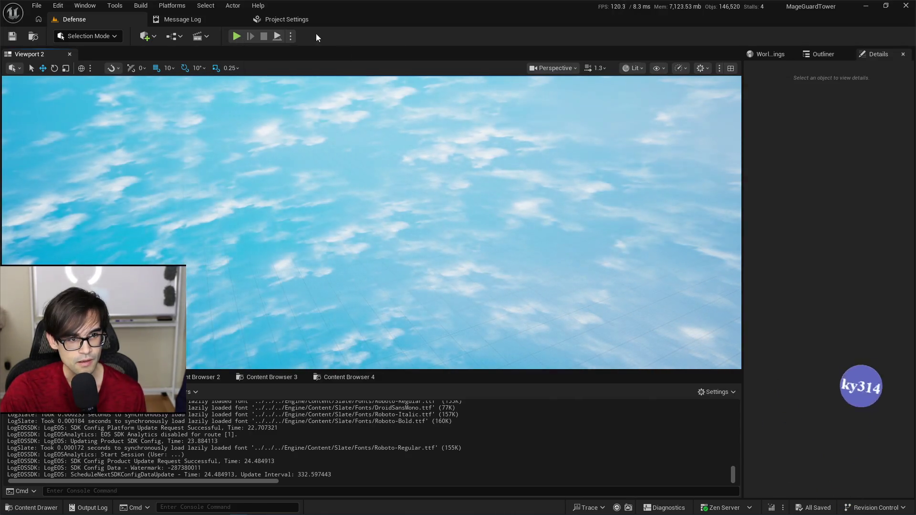
# Find WBP_Cursor in the MageGuardTower content folder by searching 'wbp_cur' and open it
pyautogui.click(270, 377)
pyautogui.click(203, 378)
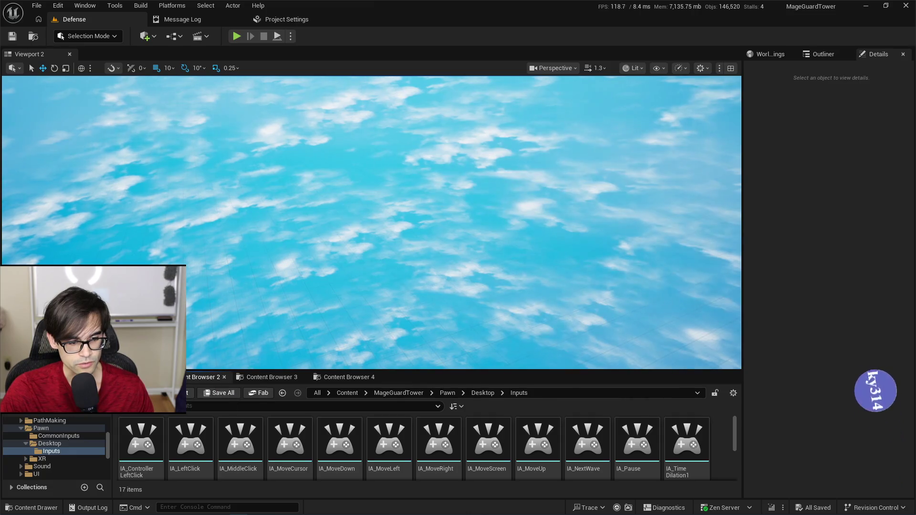
pyautogui.click(269, 377)
pyautogui.click(357, 380)
pyautogui.click(402, 392)
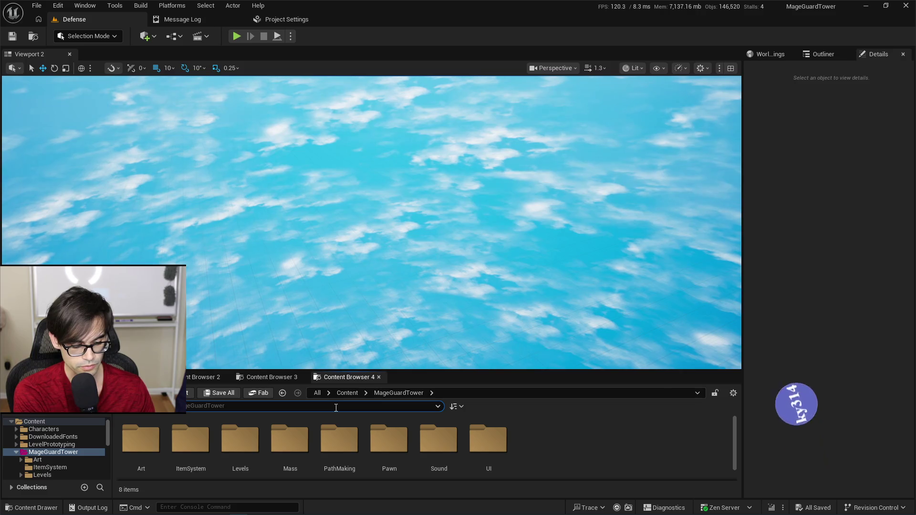
pyautogui.write('wbp_cur')
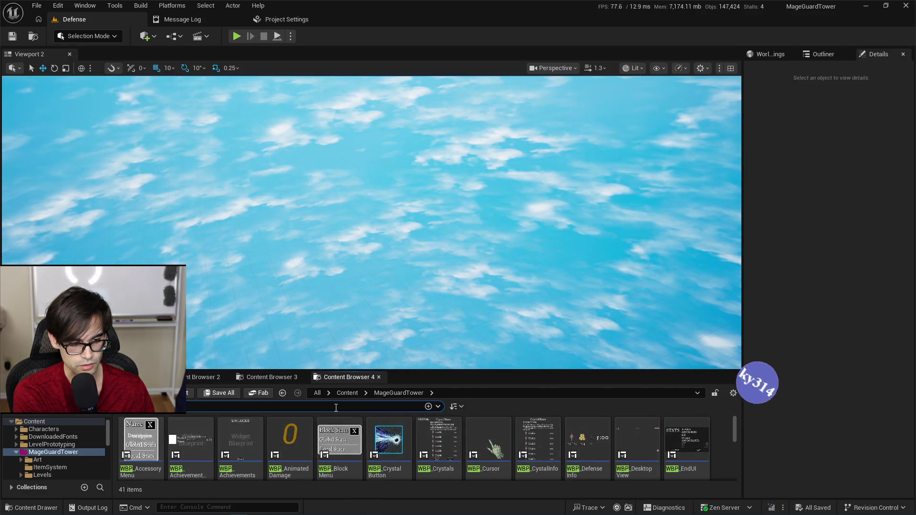
pyautogui.doubleClick(142, 437)
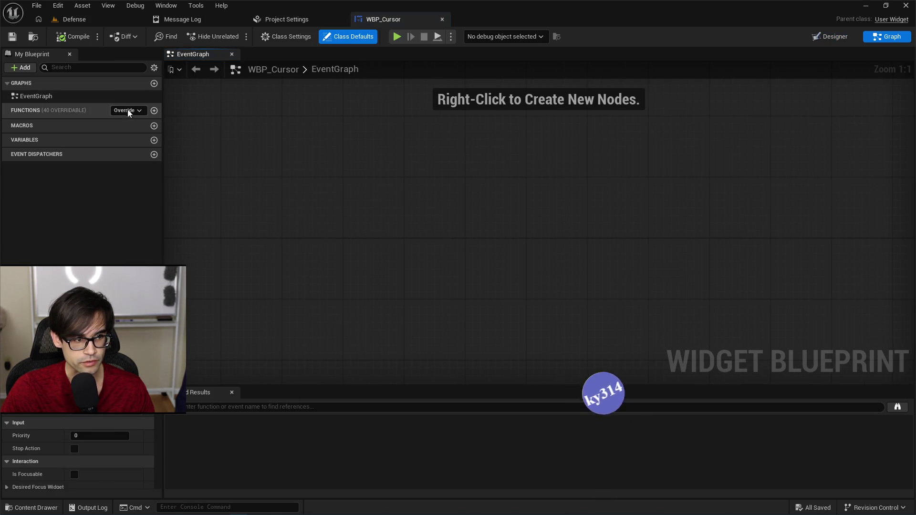
# Add an overridden On Initialized event and a Get Player Controller node
pyautogui.click(128, 112)
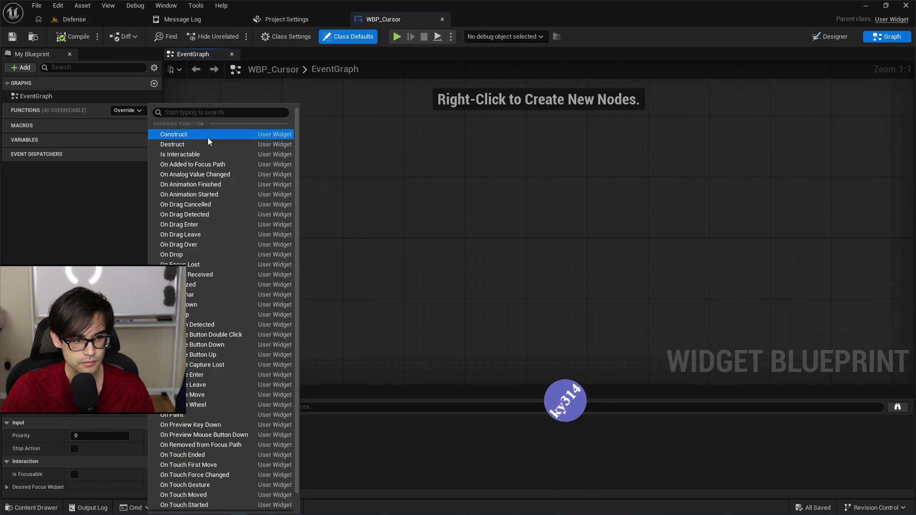
pyautogui.click(210, 285)
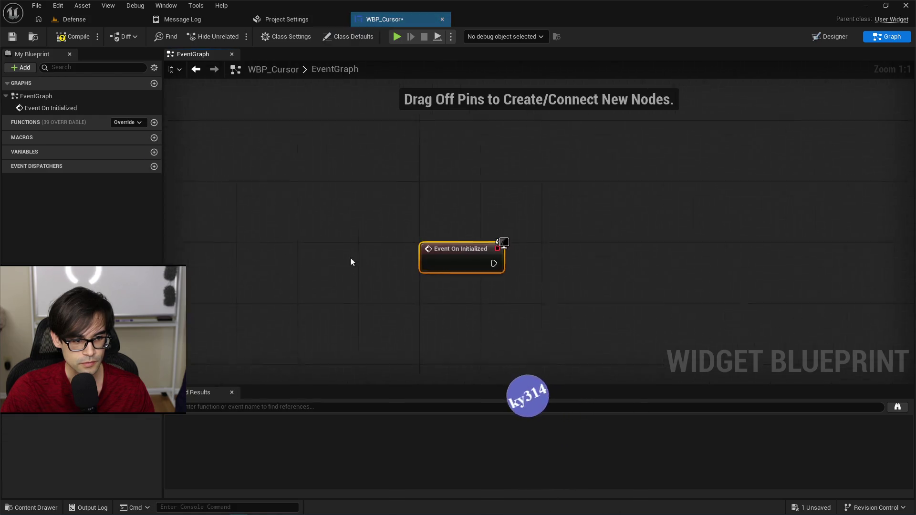
pyautogui.rightClick(525, 208)
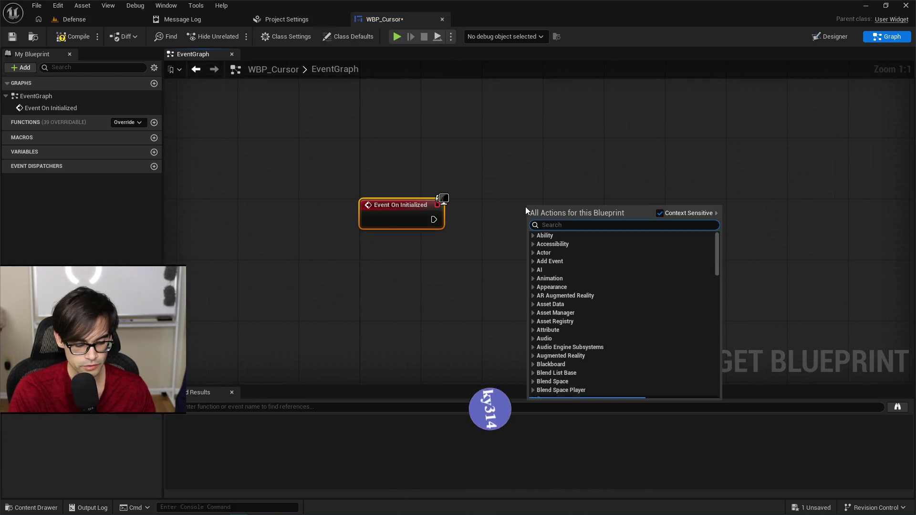
pyautogui.write('get pla')
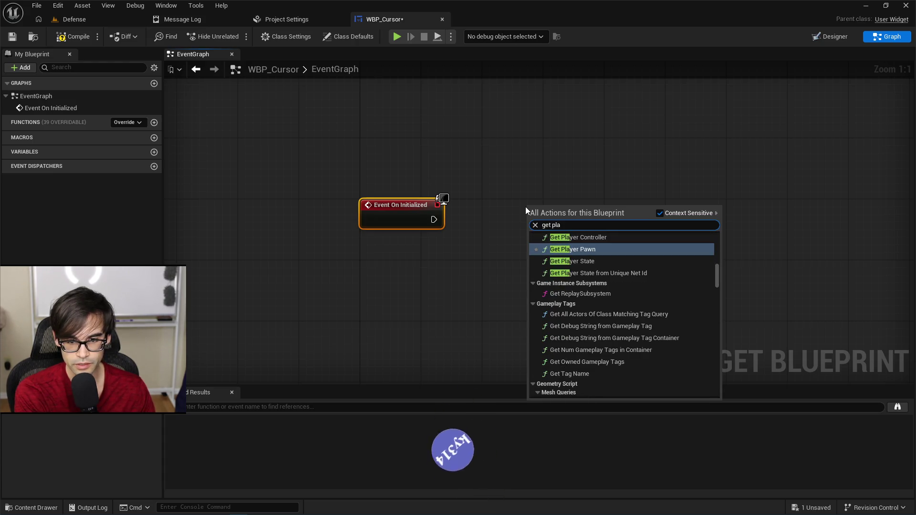
pyautogui.write('yer con')
pyautogui.press('Return')
pyautogui.moveTo(619, 228)
pyautogui.mouseDown()
pyautogui.moveTo(579, 158)
pyautogui.moveTo(603, 235)
pyautogui.moveTo(590, 218)
pyautogui.mouseUp()
# Cast the player controller to DefensePC, run it from On Initialized, and tidy the nodes
pyautogui.write('cast to defe')
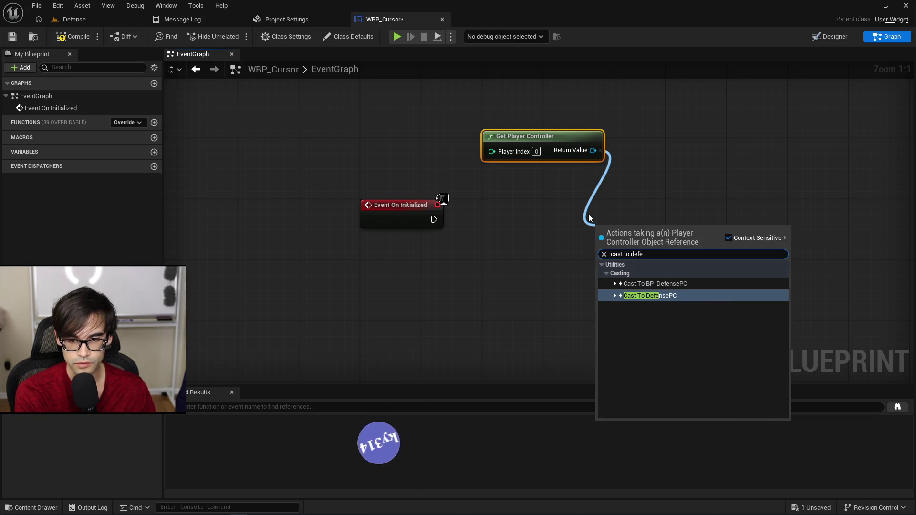
pyautogui.press('Return')
pyautogui.moveTo(434, 219)
pyautogui.mouseDown()
pyautogui.moveTo(598, 243)
pyautogui.moveTo(520, 216)
pyautogui.mouseUp()
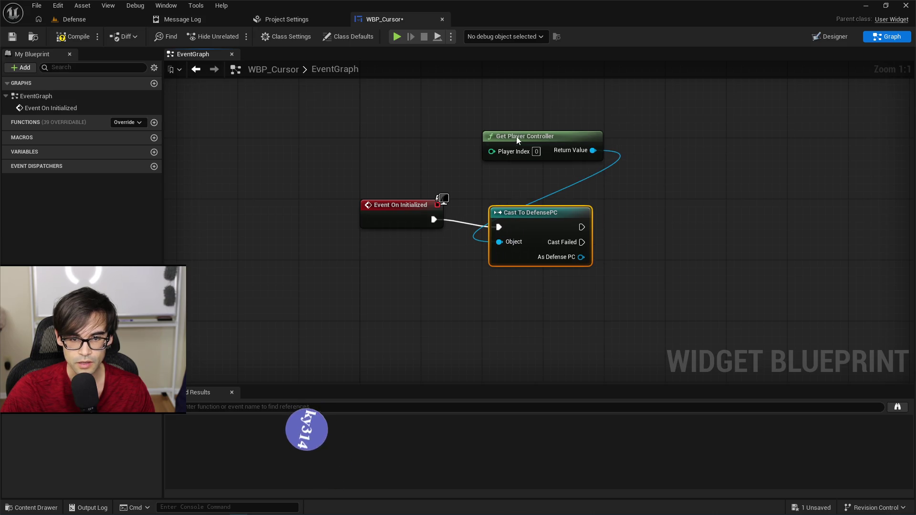
pyautogui.moveTo(517, 140)
pyautogui.mouseDown()
pyautogui.moveTo(529, 195)
pyautogui.moveTo(525, 188)
pyautogui.mouseUp()
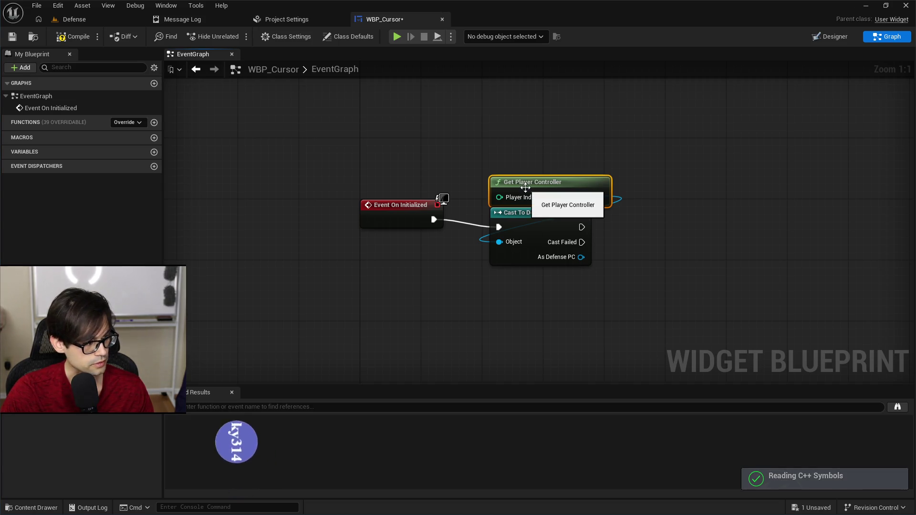
pyautogui.hotkey('alt', 'Tab')
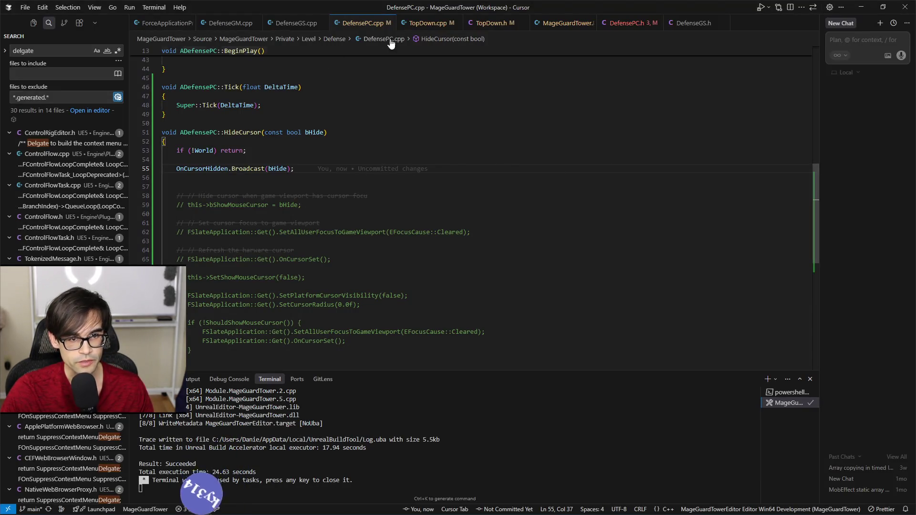
# In DefensePC.h, redeclare OnCursorHidden below HideCursor with UPROPERTY(BlueprintAssignable)
pyautogui.click(634, 27)
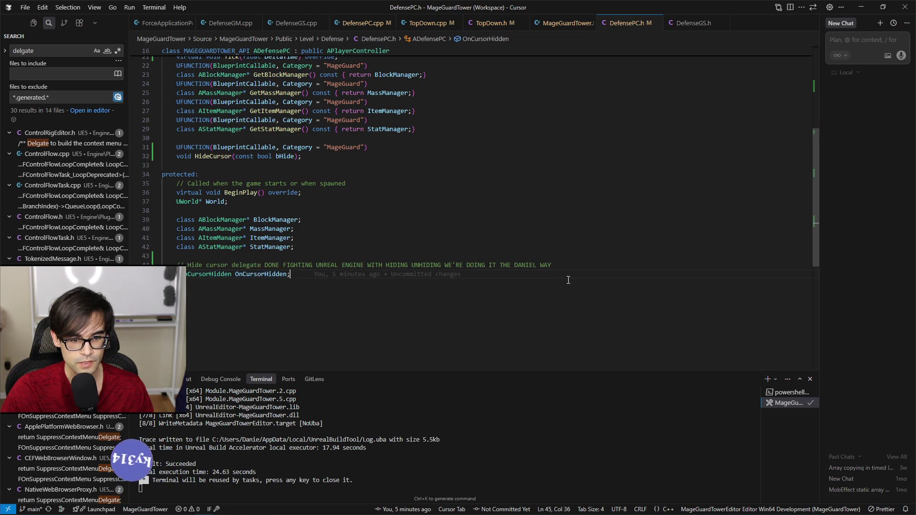
pyautogui.press('End')
pyautogui.hotkey('shift', 'Up')
pyautogui.hotkey('shift', 'Up')
pyautogui.press('BackSpace')
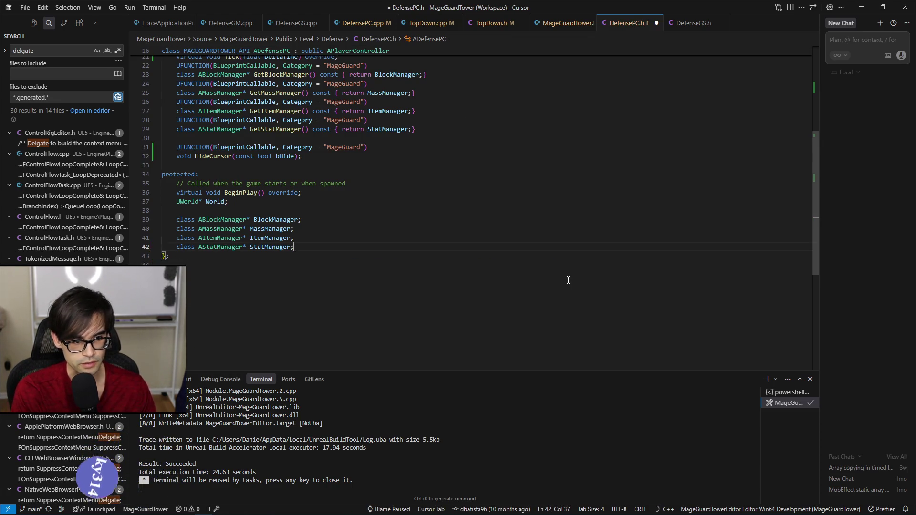
pyautogui.press('Up')
pyautogui.press('Up')
pyautogui.press('Up')
pyautogui.press('Left')
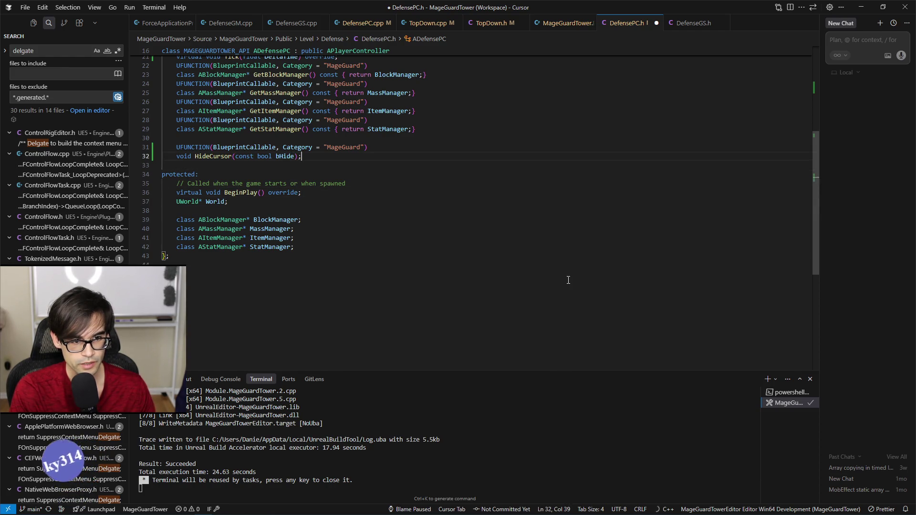
pyautogui.press('Return')
pyautogui.press('Return')
pyautogui.press('Tab')
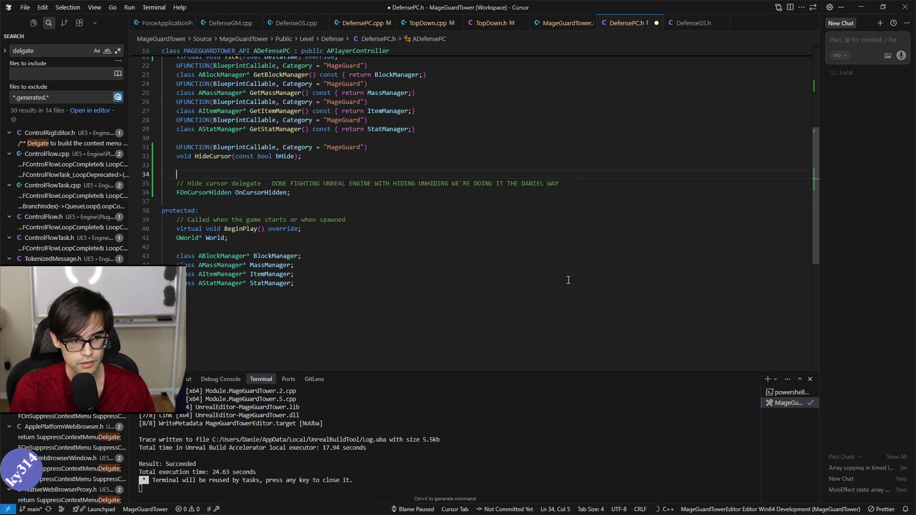
pyautogui.press('Tab')
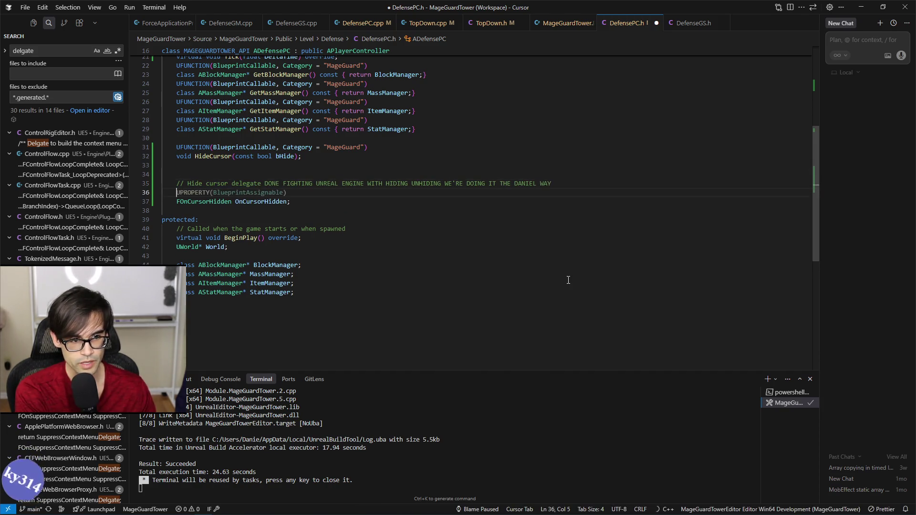
pyautogui.write('UPROPERTY(BlueprintAssignable')
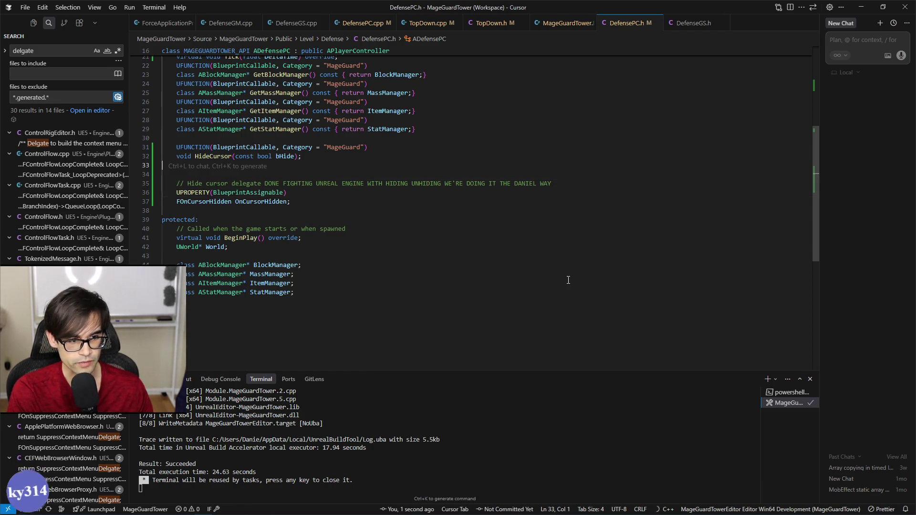
pyautogui.press('Delete')
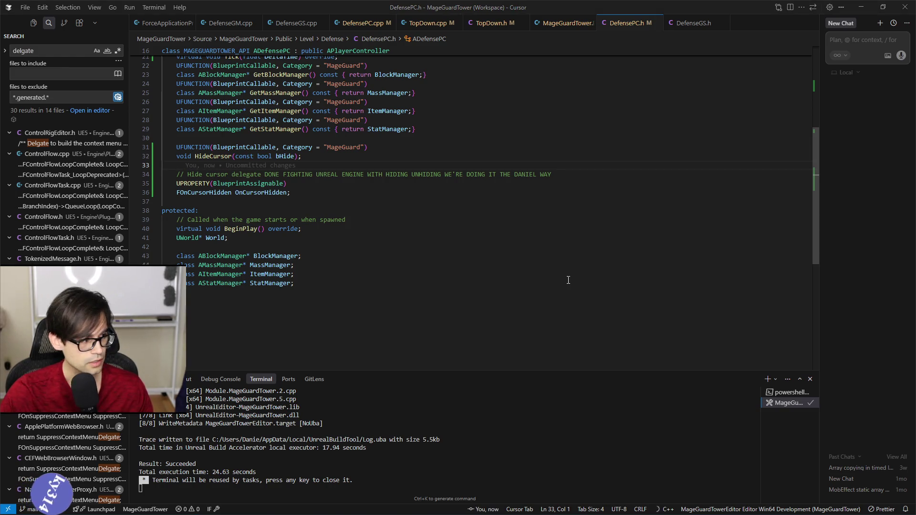
# Close the Unreal editor, saving WBP_Cursor first
pyautogui.hotkey('alt', 'Tab')
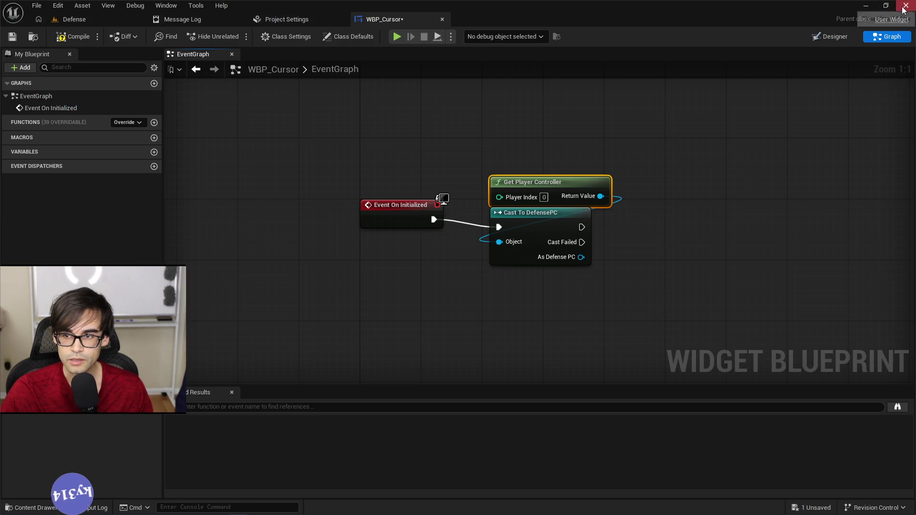
pyautogui.click(904, 6)
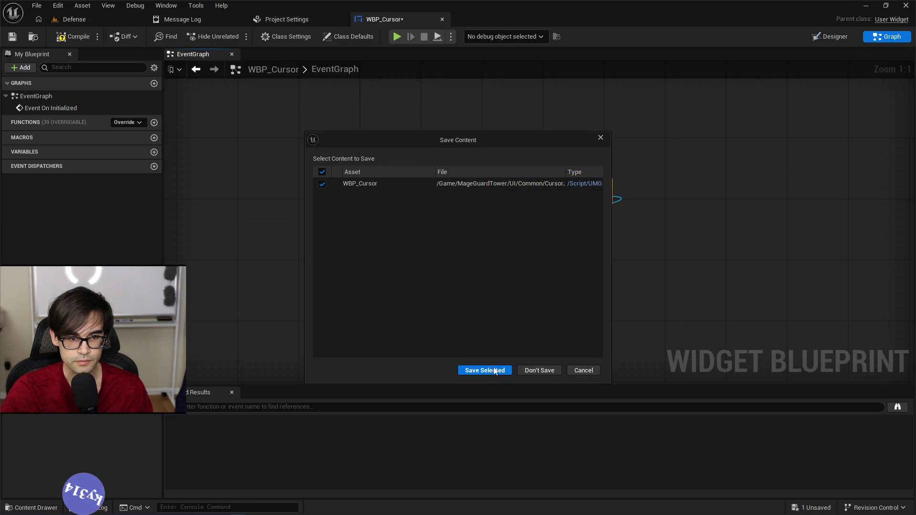
pyautogui.click(491, 368)
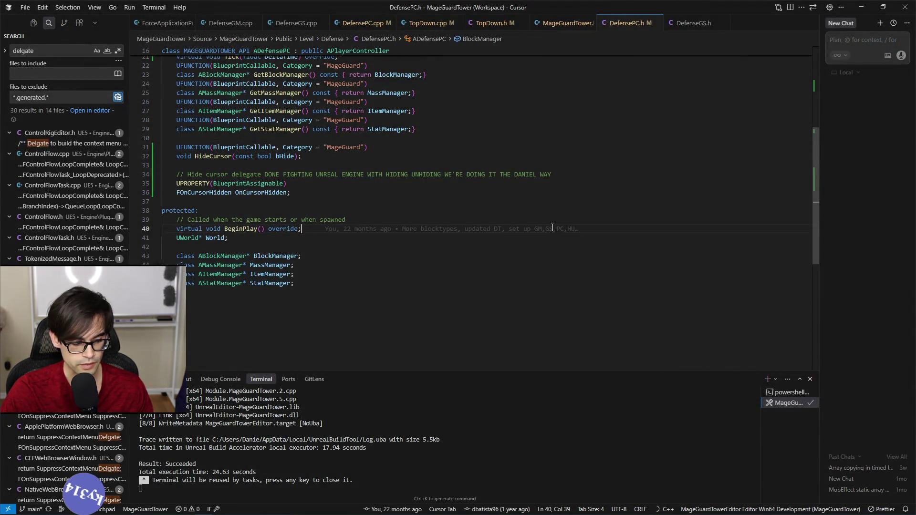
pyautogui.hotkey('ctrl', 'shift', 'b')
# Build the MageGuardTower editor target and wait for it to succeed
pyautogui.click(444, 37)
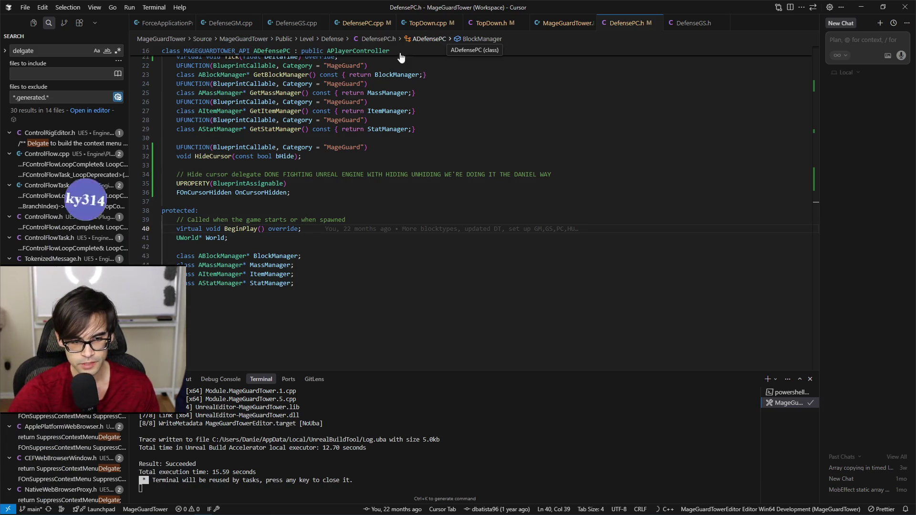
pyautogui.click(611, 222)
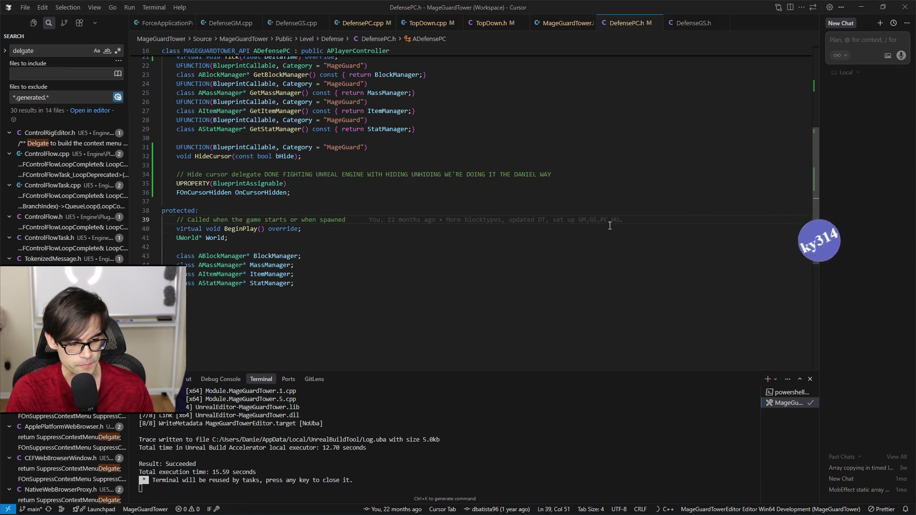
pyautogui.hotkey('alt', 'Tab')
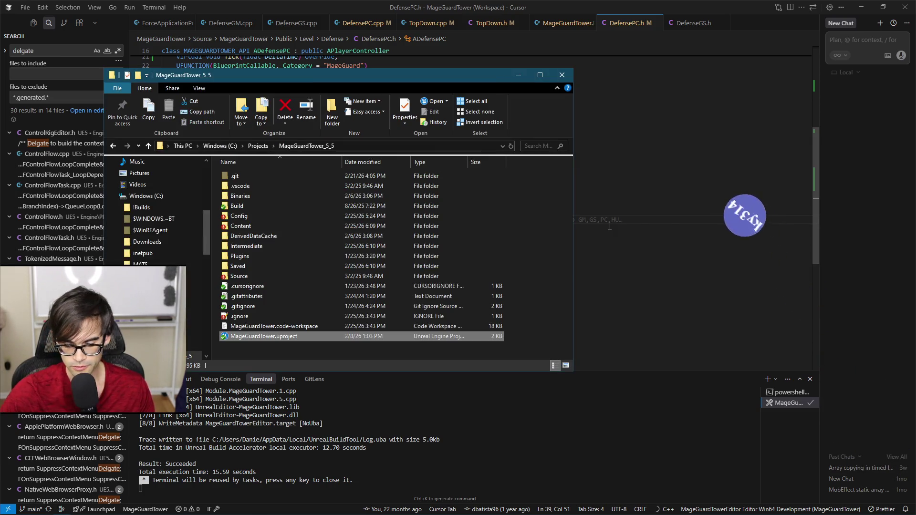
# Launch MageGuardTower.uproject and minimize the project folder window
pyautogui.doubleClick(328, 334)
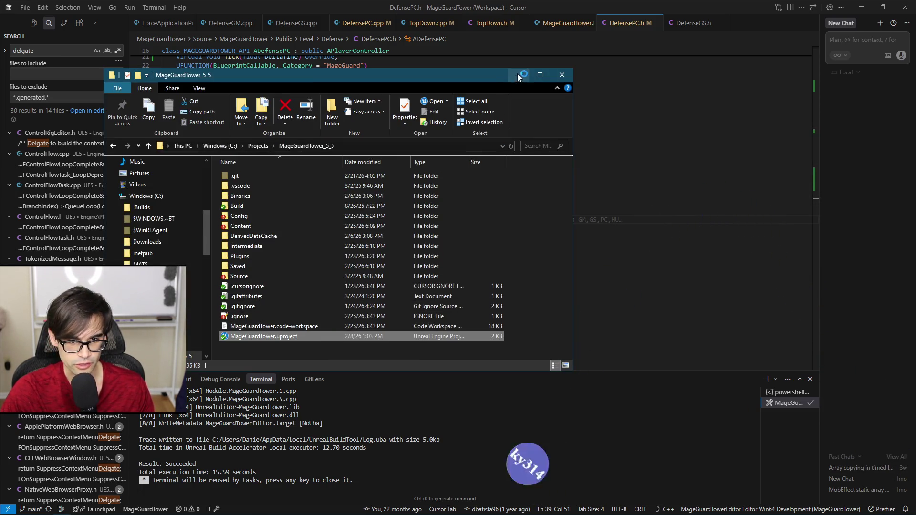
pyautogui.click(519, 76)
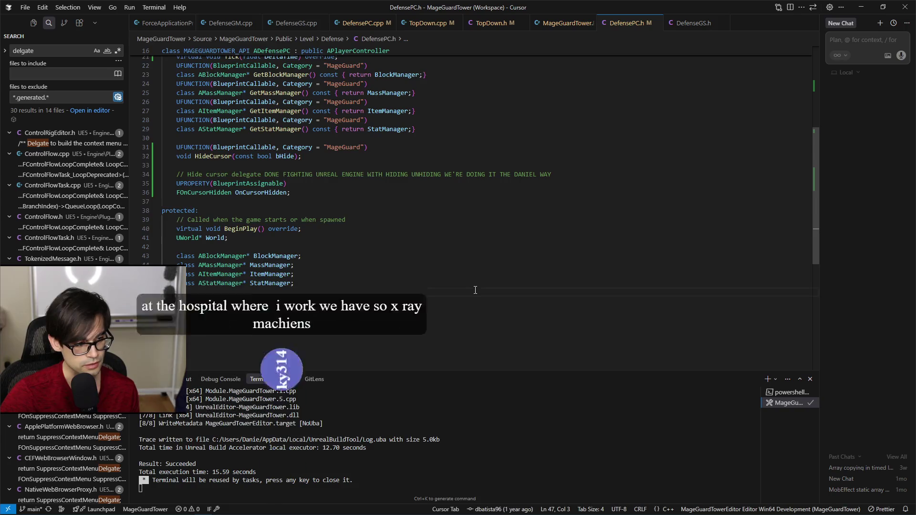
# Move the project folder window aside and bring the Unreal Editor to the front
pyautogui.click(475, 290)
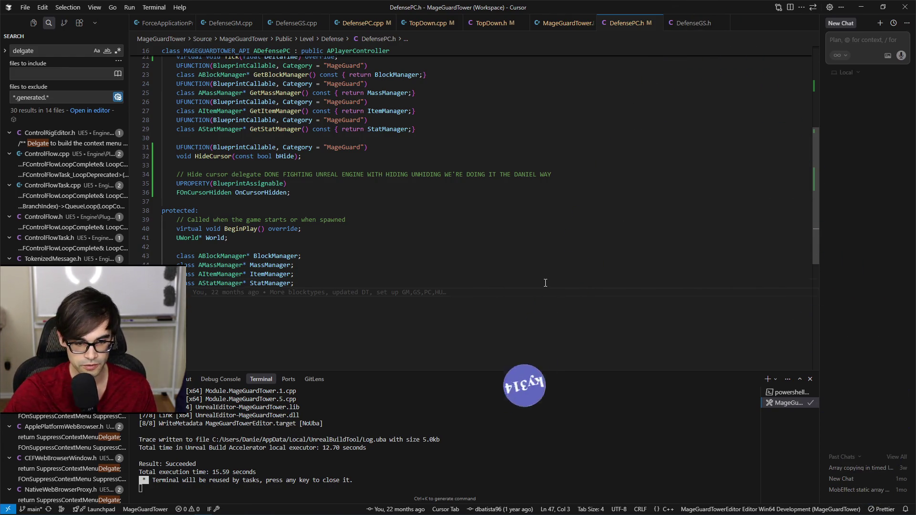
pyautogui.click(570, 269)
pyautogui.click(595, 247)
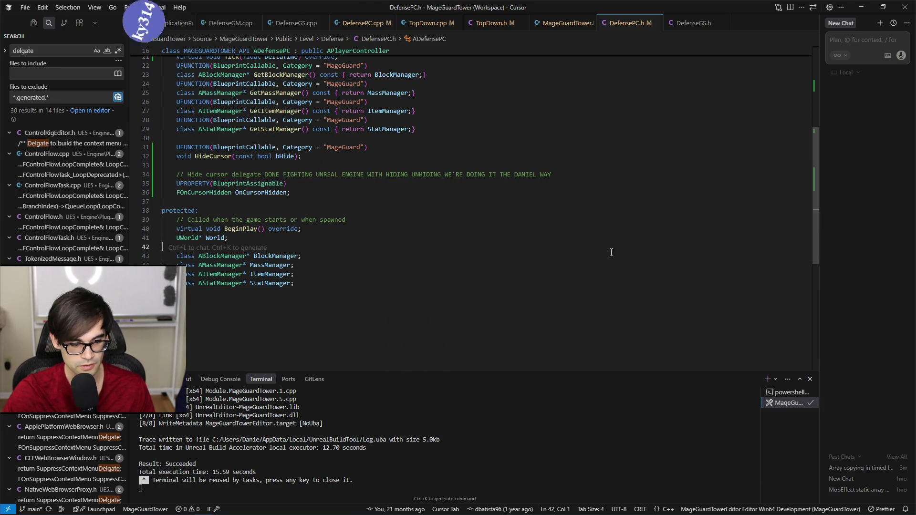
pyautogui.hotkey('alt', 'Tab')
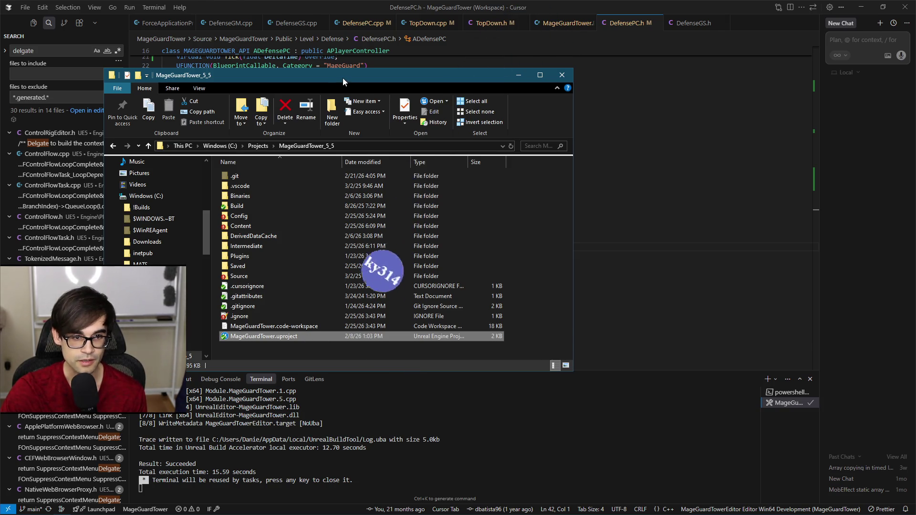
pyautogui.moveTo(343, 78); pyautogui.dragTo(378, 61)
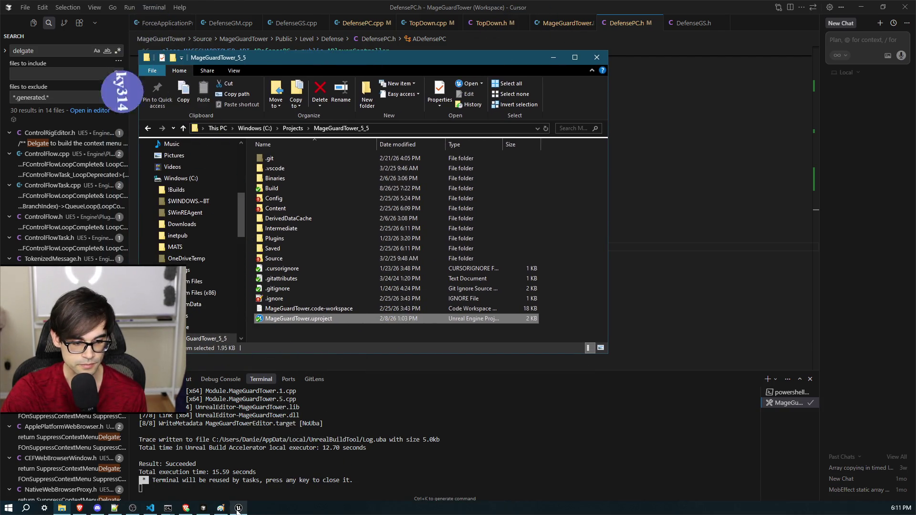
pyautogui.click(221, 509)
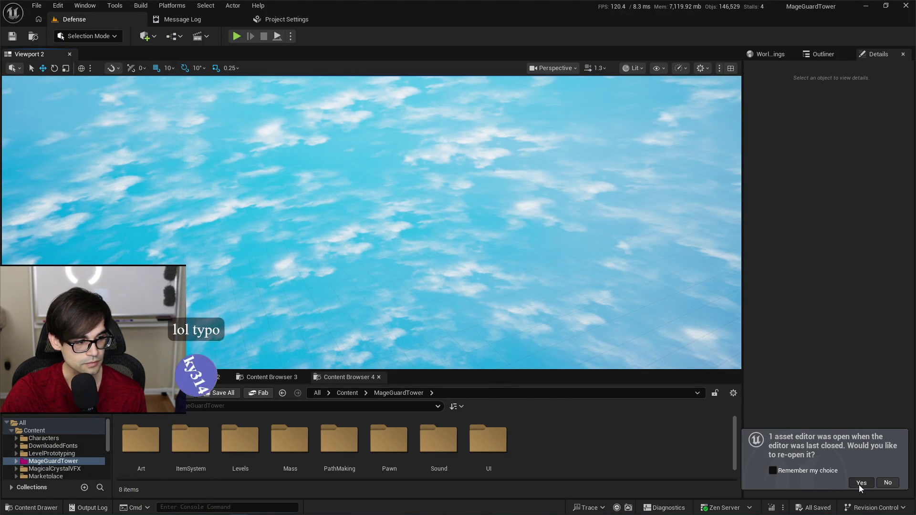
# Reopen WBP_Cursor's graph, align Get Player Controller and Cast To DefensePC on the left, and save
pyautogui.click(859, 484)
pyautogui.click(883, 36)
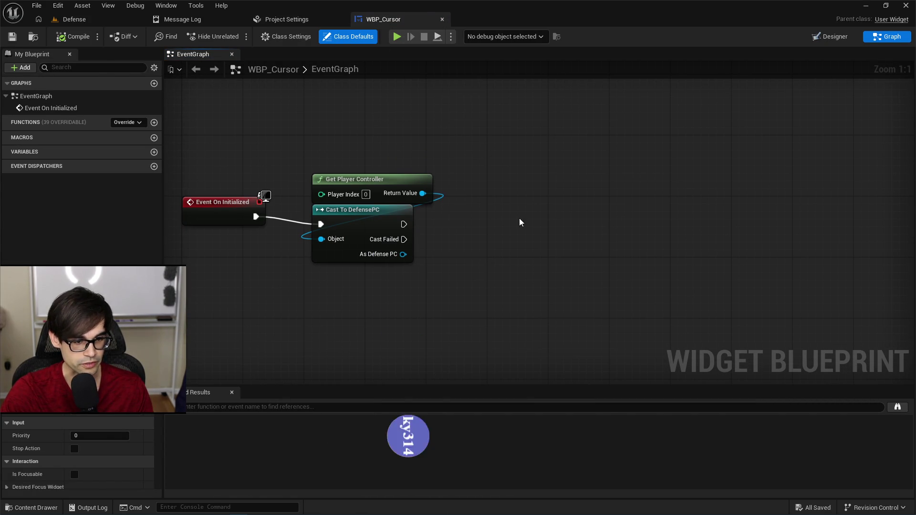
pyautogui.moveTo(282, 137)
pyautogui.mouseDown()
pyautogui.moveTo(343, 224)
pyautogui.moveTo(368, 207)
pyautogui.mouseUp()
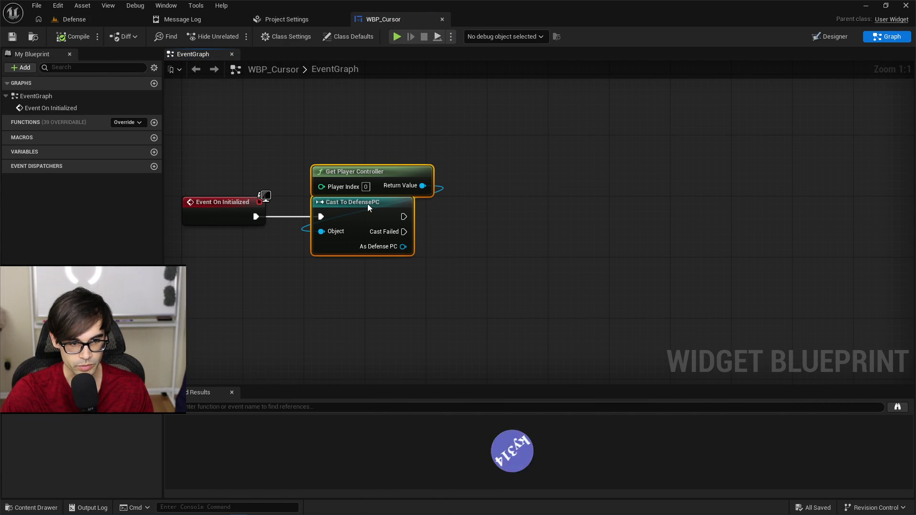
pyautogui.click(536, 254)
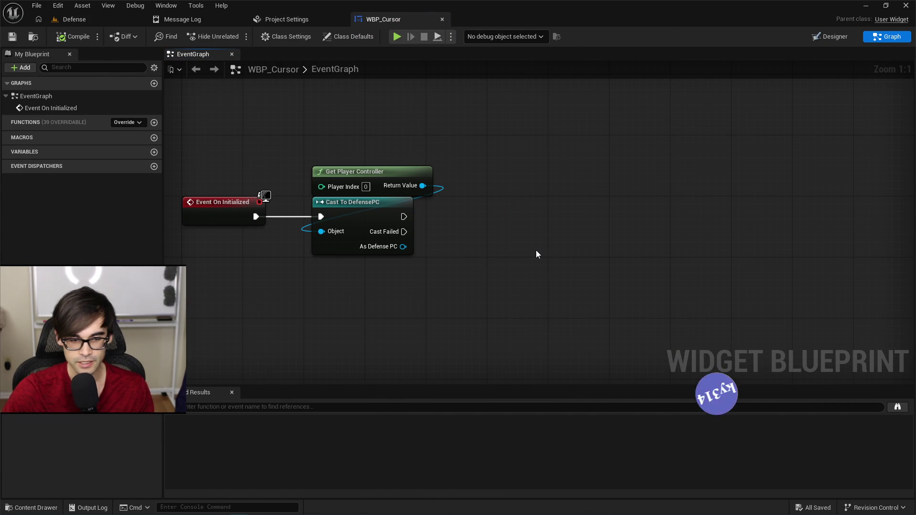
pyautogui.moveTo(382, 202); pyautogui.dragTo(407, 204)
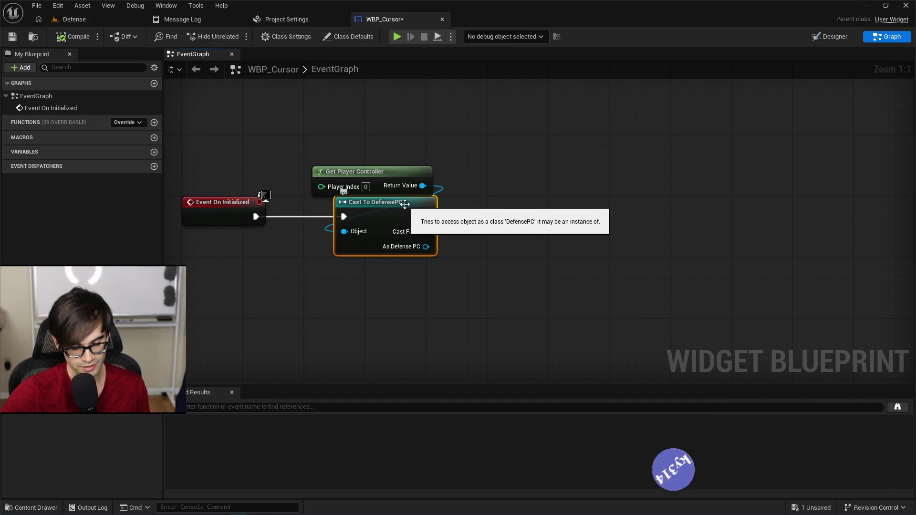
pyautogui.moveTo(399, 174); pyautogui.dragTo(422, 173)
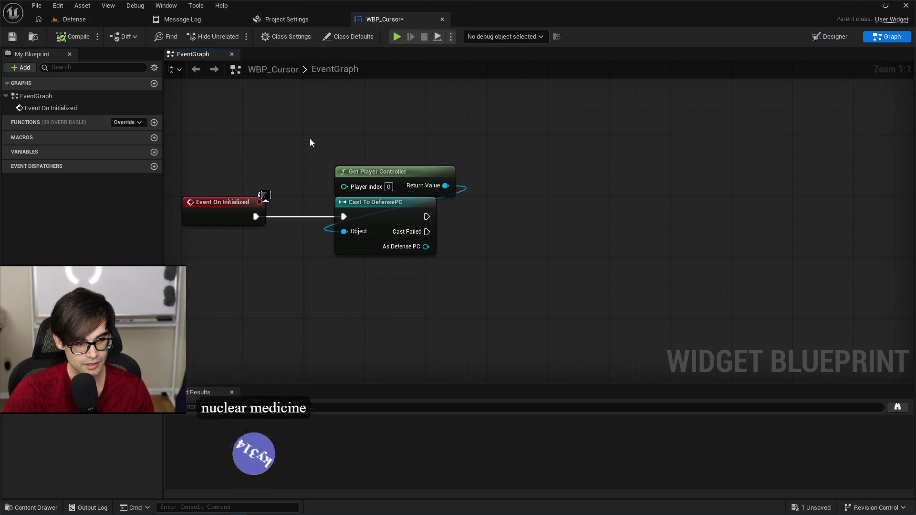
pyautogui.moveTo(311, 143); pyautogui.dragTo(522, 223)
pyautogui.press('q')
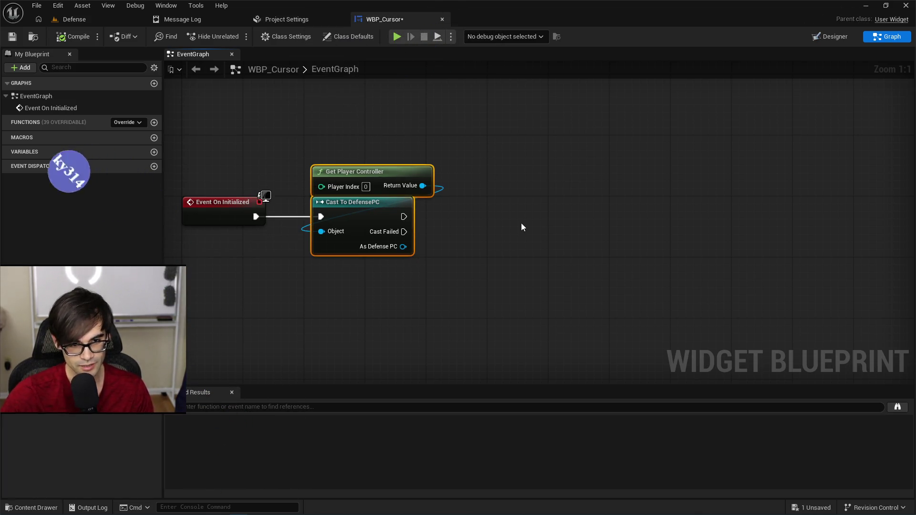
pyautogui.click(521, 223)
pyautogui.click(12, 37)
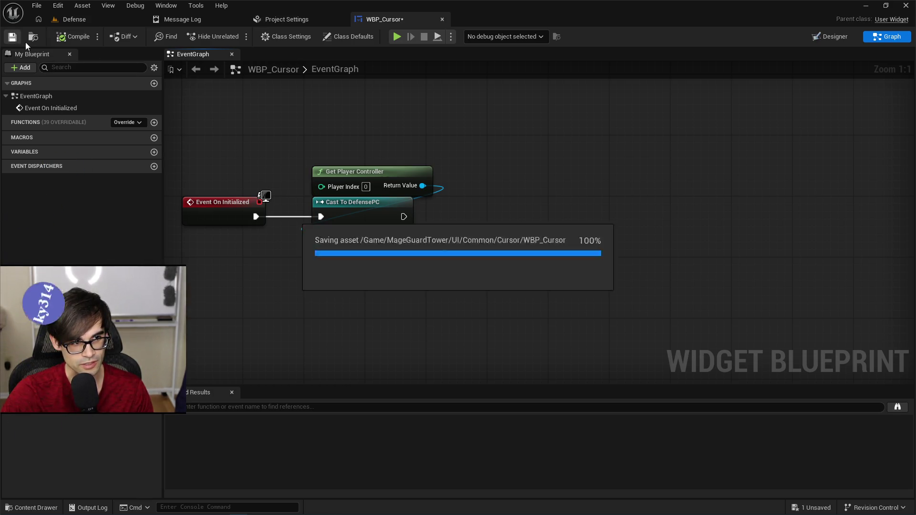
# Bind On Cursor Hidden from As Defense PC with an OnCursorHidden_Event, wired after the cast's success
pyautogui.moveTo(538, 273); pyautogui.dragTo(200, 147)
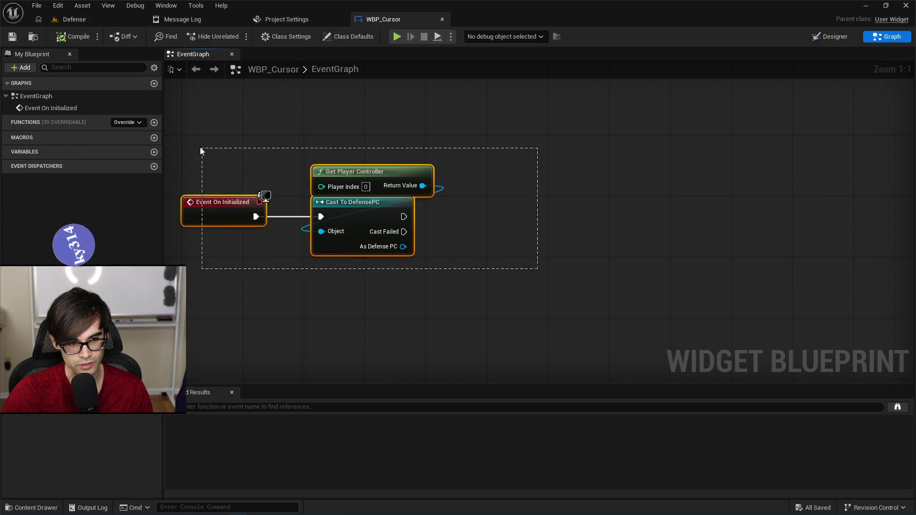
pyautogui.click(579, 243)
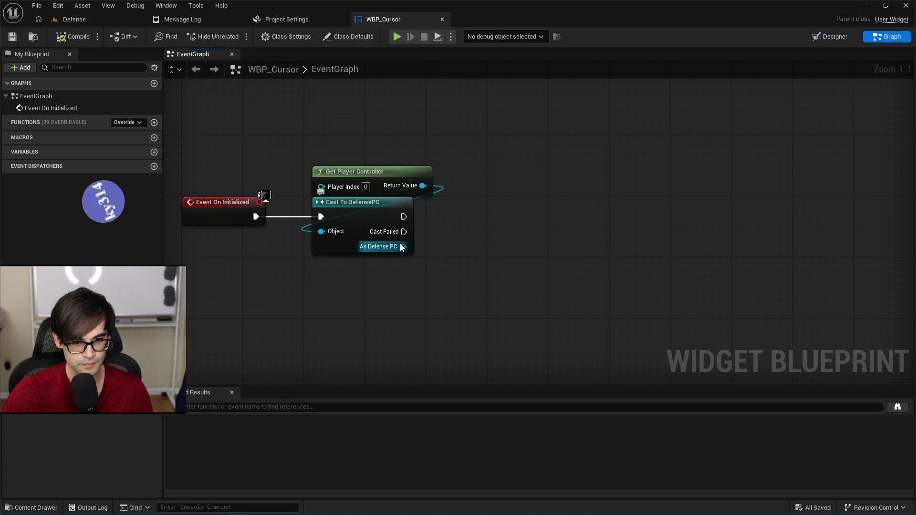
pyautogui.moveTo(403, 246); pyautogui.dragTo(428, 214)
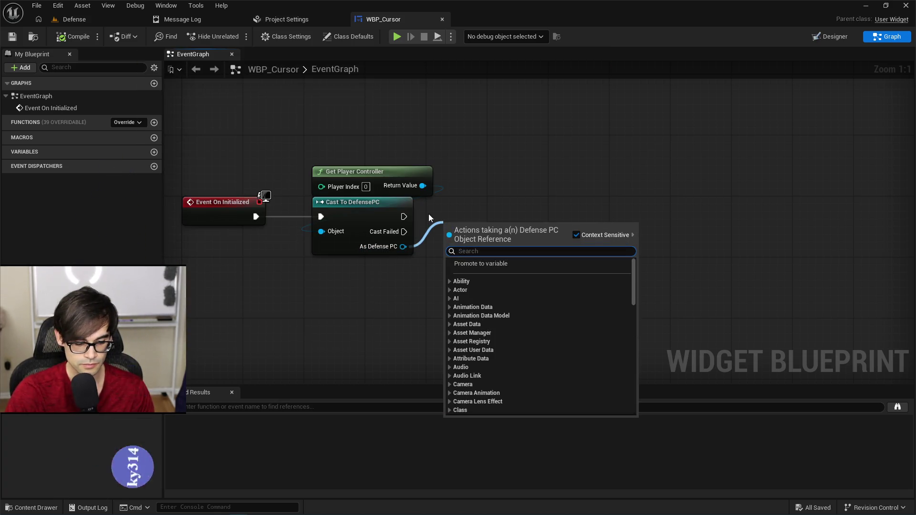
pyautogui.write('hidden')
pyautogui.press('Return')
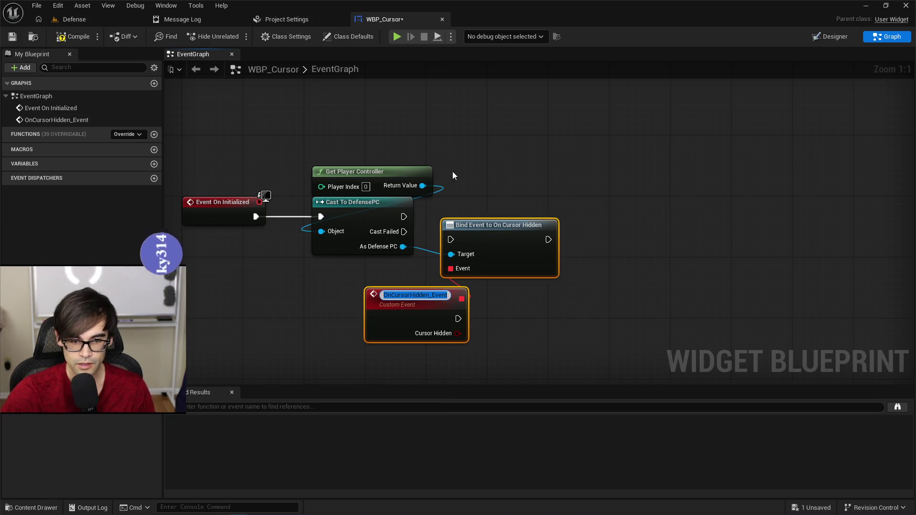
pyautogui.press('Return')
pyautogui.hotkey('ctrl', 'a')
pyautogui.click(481, 193)
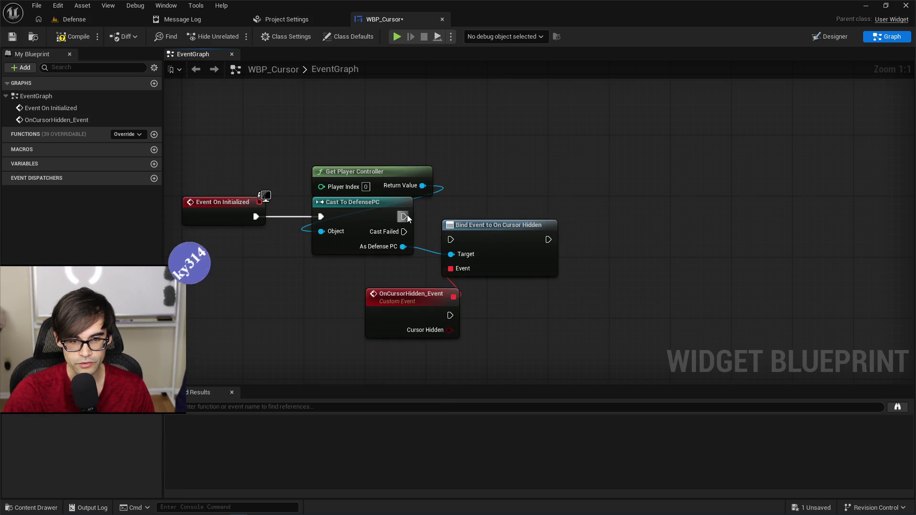
pyautogui.moveTo(404, 217)
pyautogui.mouseDown()
pyautogui.moveTo(454, 245)
pyautogui.moveTo(458, 237)
pyautogui.moveTo(498, 289)
pyautogui.mouseUp()
pyautogui.click(420, 311)
# Swap the custom event for a Create Event node with a generated matching function
pyautogui.press('Delete')
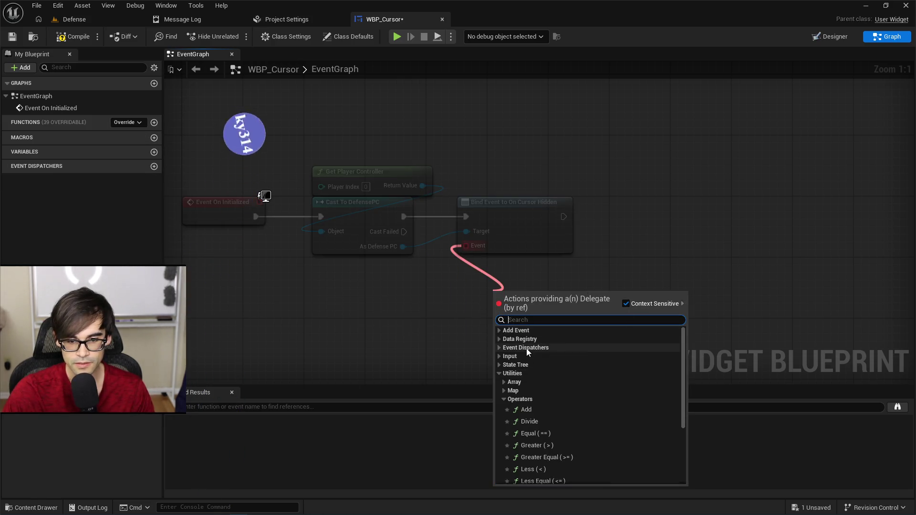
pyautogui.click(525, 349)
pyautogui.click(534, 358)
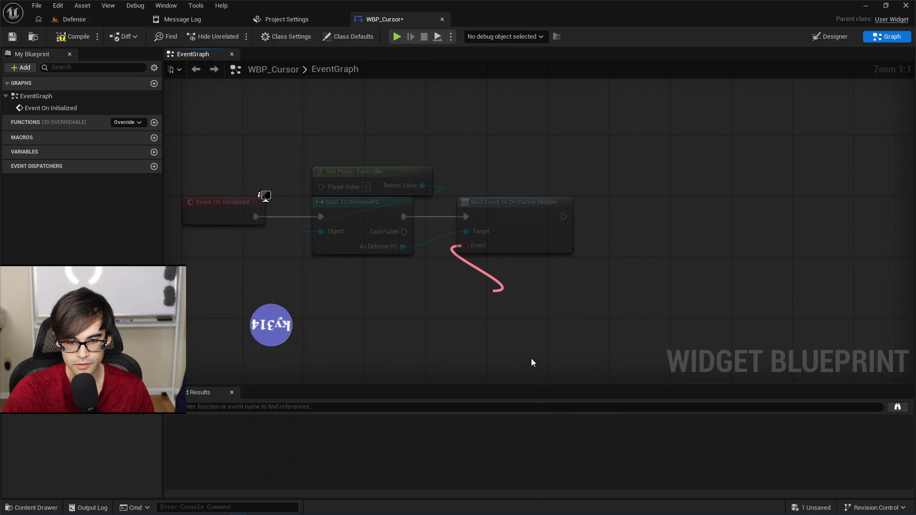
pyautogui.moveTo(524, 298); pyautogui.dragTo(492, 265)
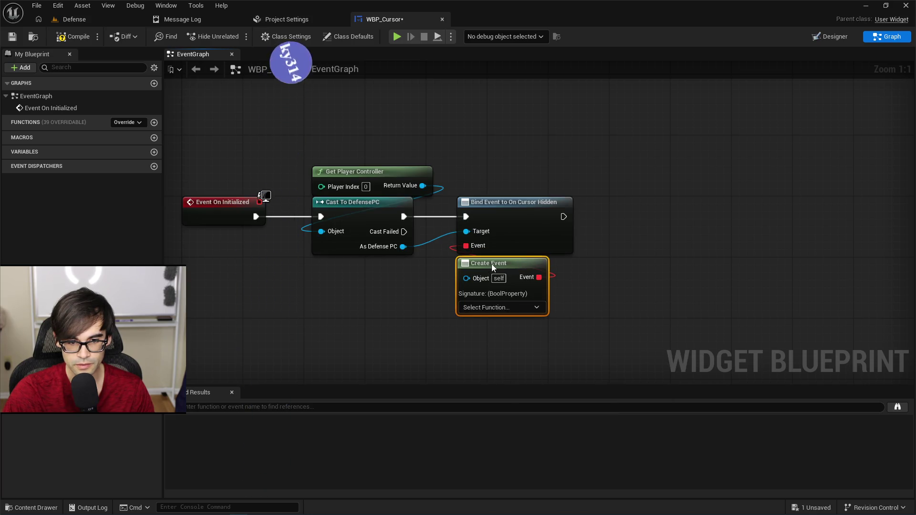
pyautogui.click(499, 308)
pyautogui.click(497, 339)
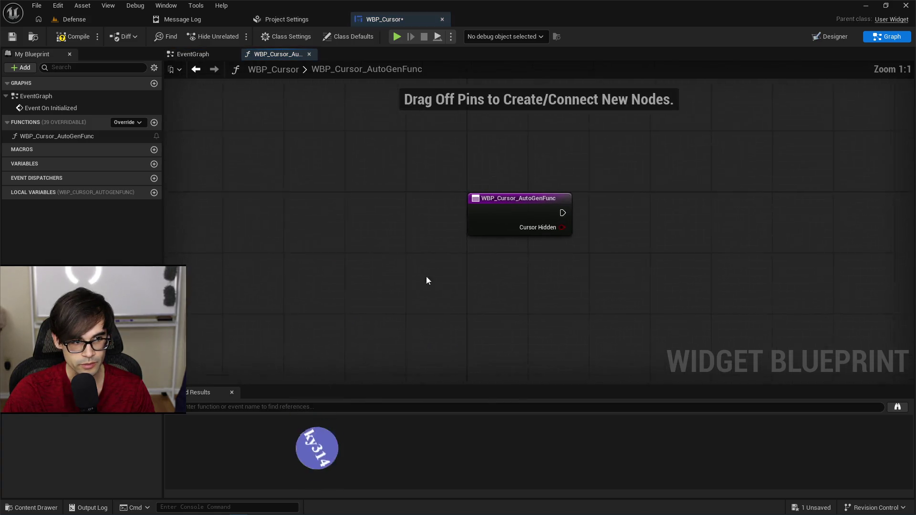
# Rename the generated function OnCursorHidden, then compile and save WBP_Cursor
pyautogui.click(79, 138)
pyautogui.click(79, 138)
pyautogui.write('OnCurosrH')
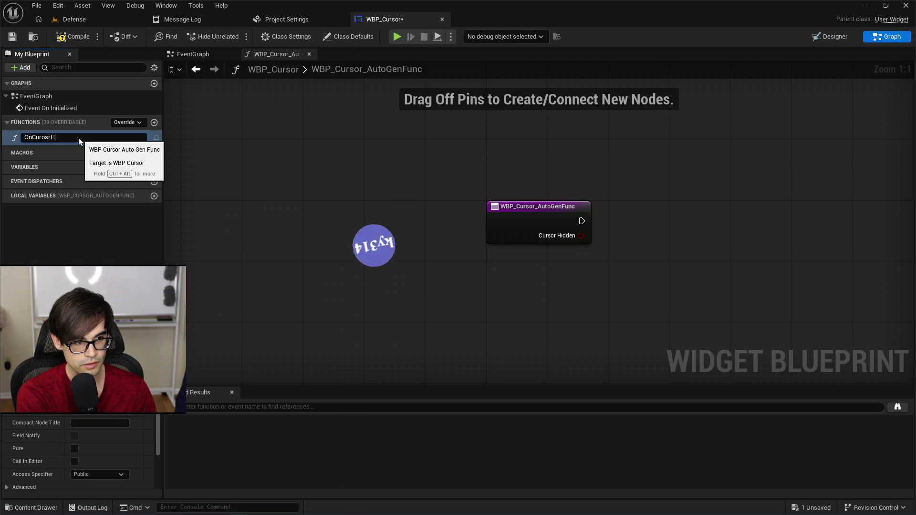
pyautogui.press('BackSpace')
pyautogui.press('BackSpace')
pyautogui.write('sorHidden')
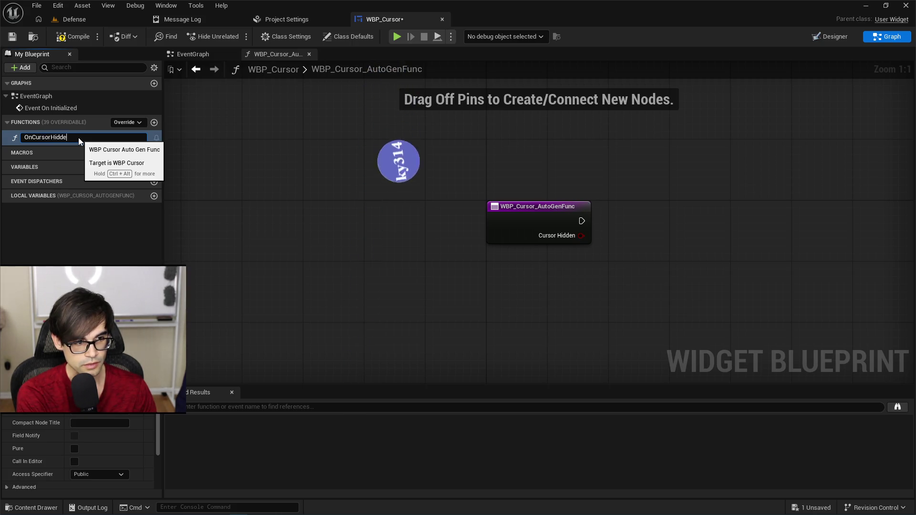
pyautogui.press('Return')
pyautogui.click(55, 40)
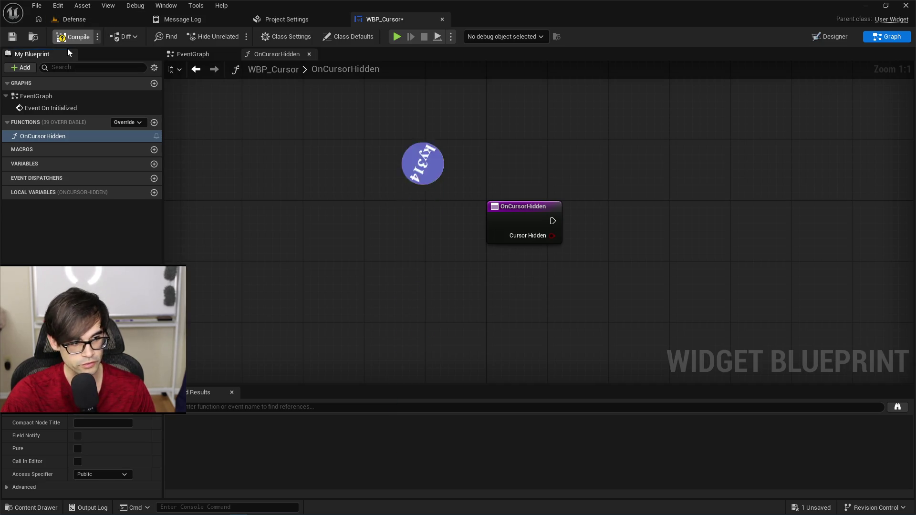
pyautogui.click(12, 37)
pyautogui.moveTo(620, 249); pyautogui.dragTo(436, 240)
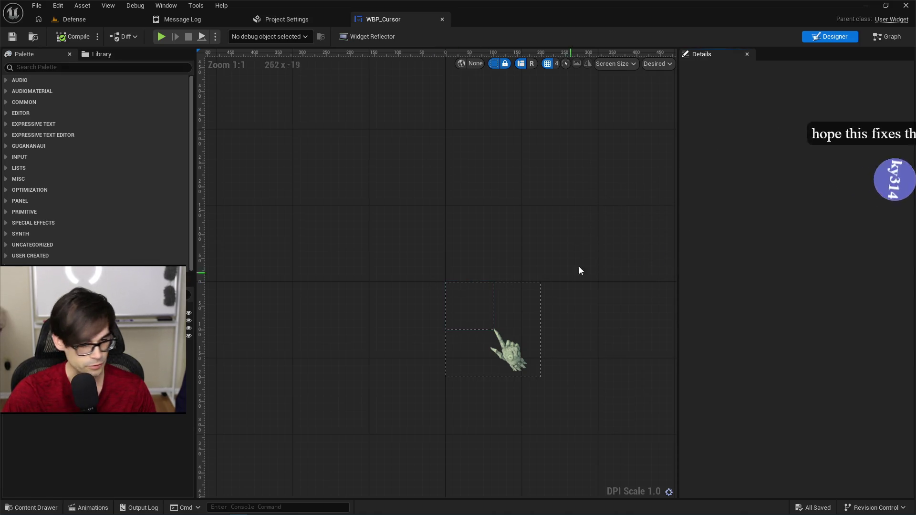
pyautogui.click(889, 36)
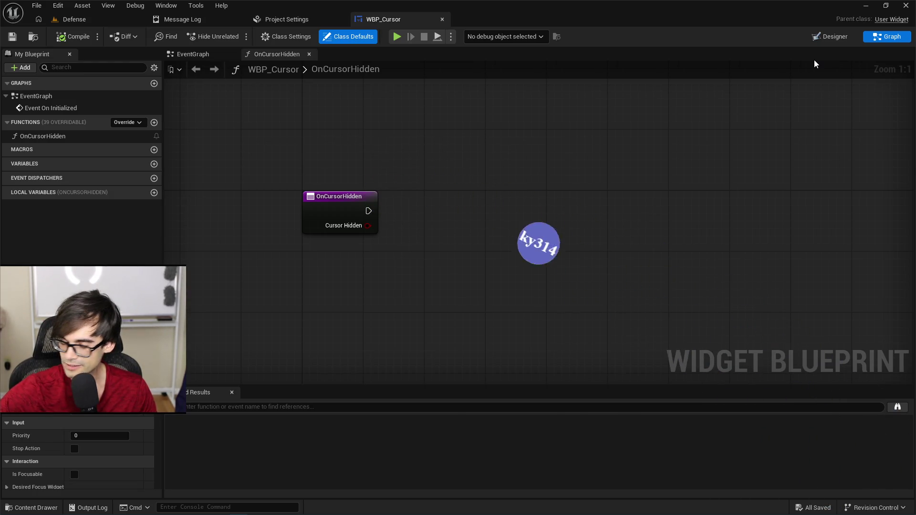
pyautogui.click(192, 54)
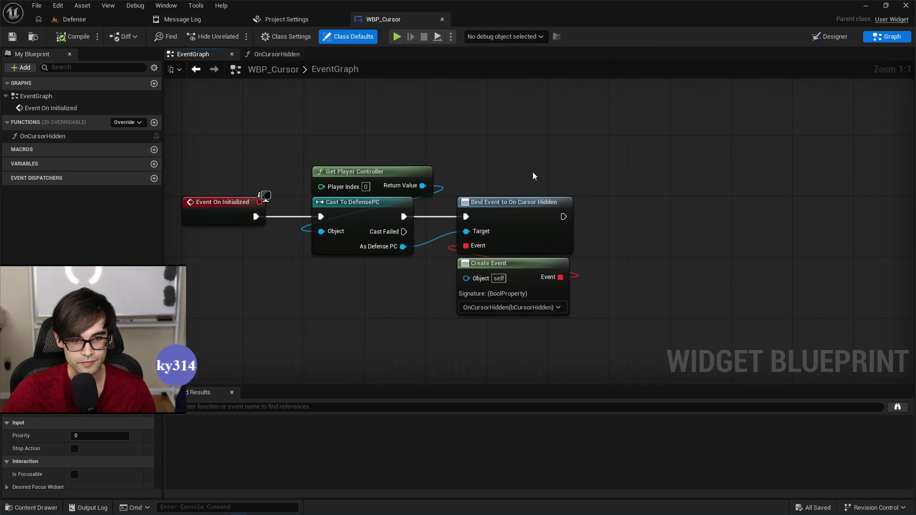
# Rename the hand cursor image widget to CursorImage in the Designer, then compile WBP_Cursor
pyautogui.moveTo(494, 184); pyautogui.dragTo(590, 325)
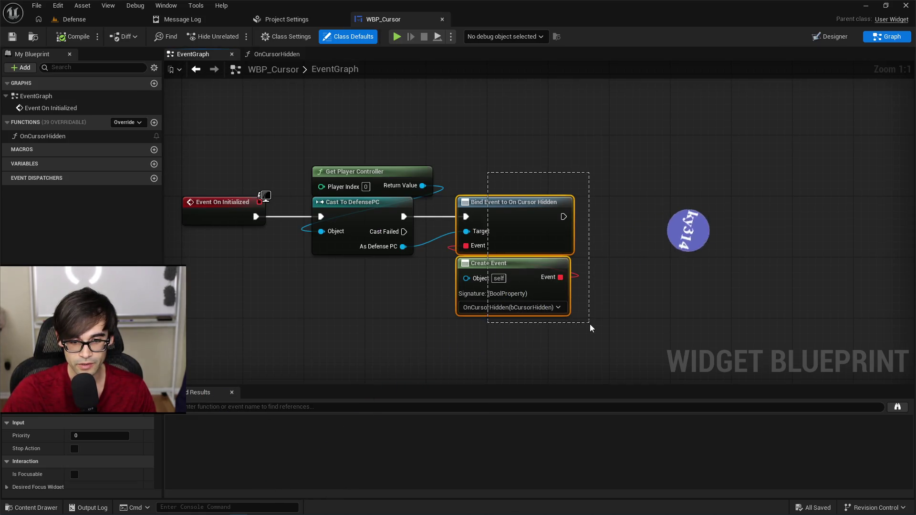
pyautogui.click(668, 254)
pyautogui.moveTo(652, 242); pyautogui.dragTo(591, 240)
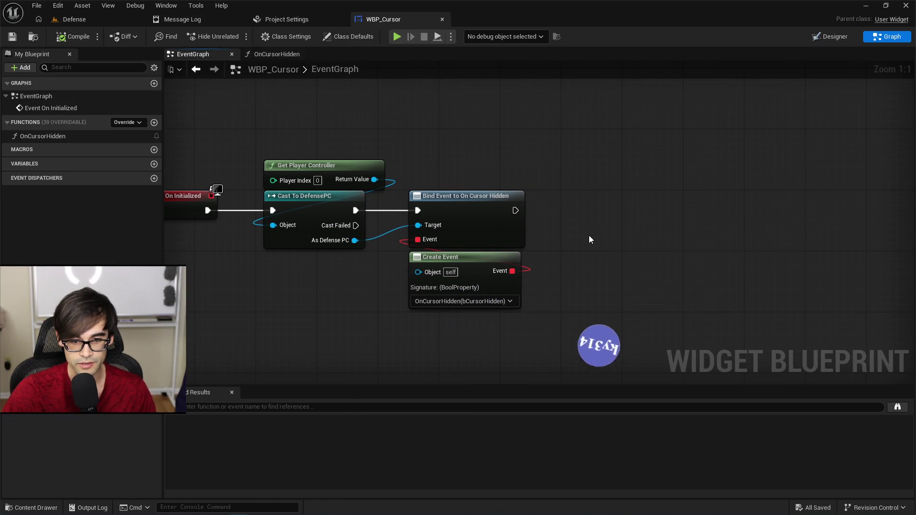
pyautogui.click(840, 39)
pyautogui.click(507, 348)
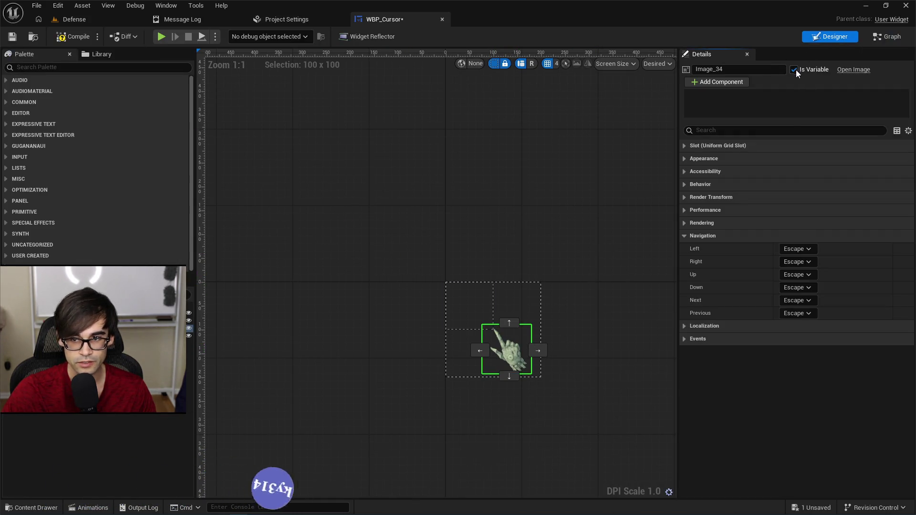
pyautogui.click(743, 72)
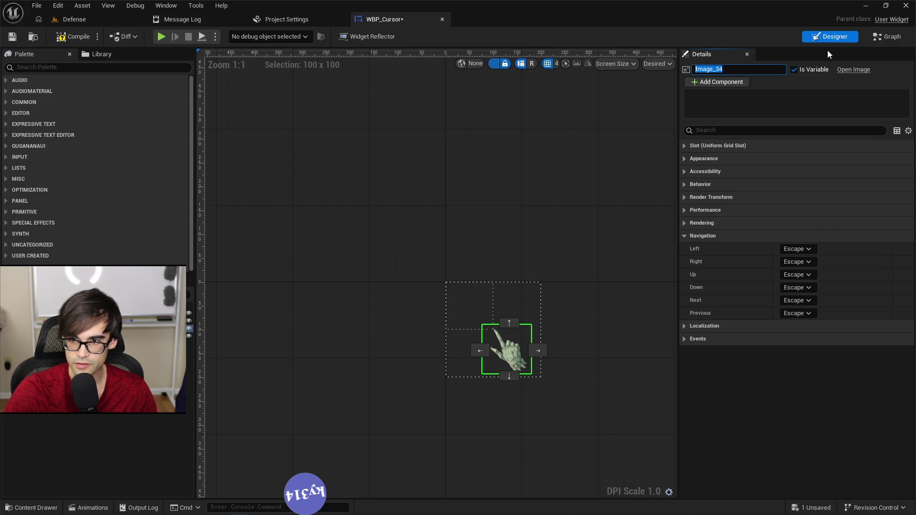
pyautogui.write('Cursor')
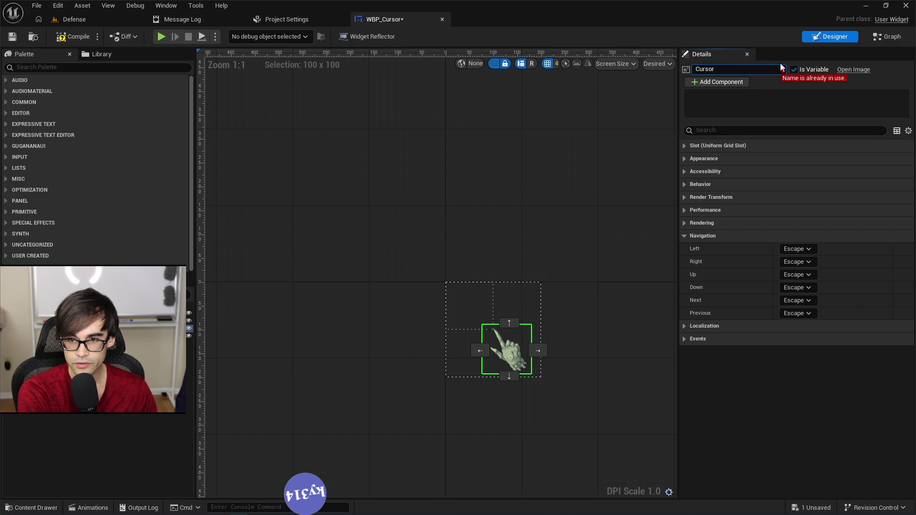
pyautogui.write('Image')
pyautogui.press('Return')
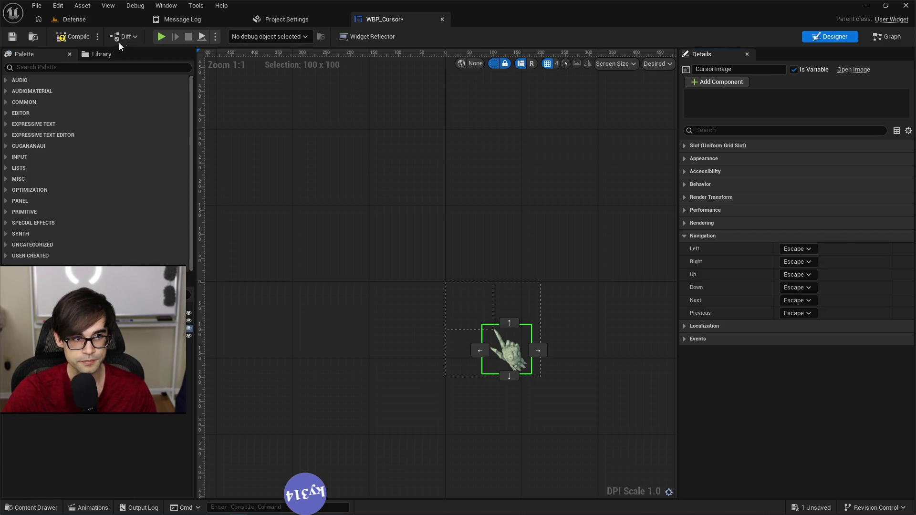
pyautogui.click(70, 37)
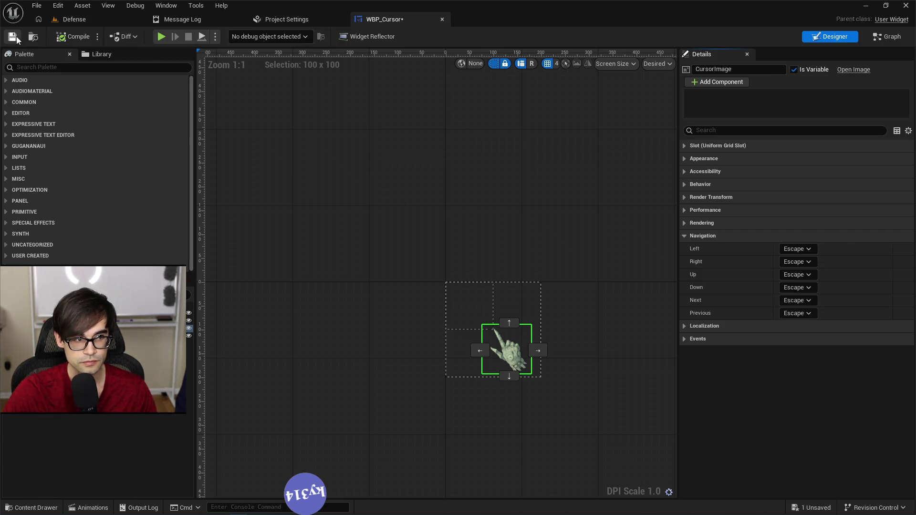
pyautogui.click(887, 37)
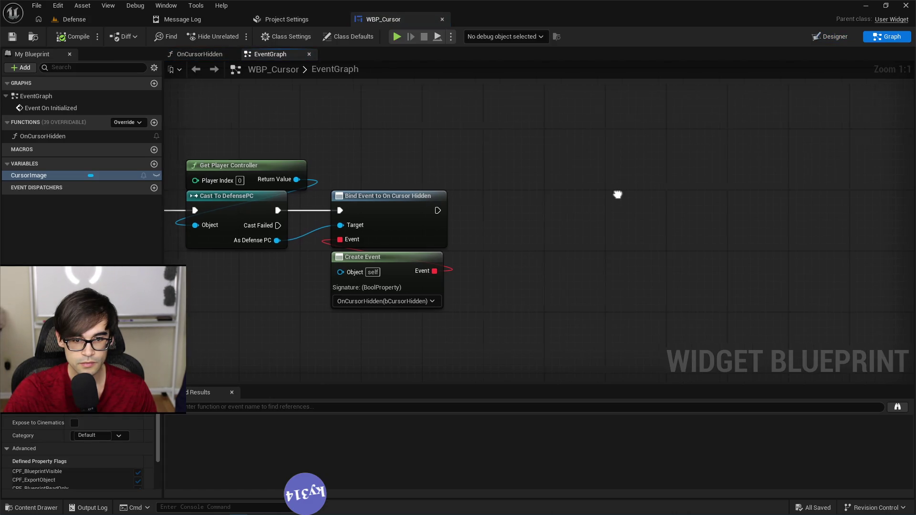
pyautogui.rightClick(488, 214)
pyautogui.write('this')
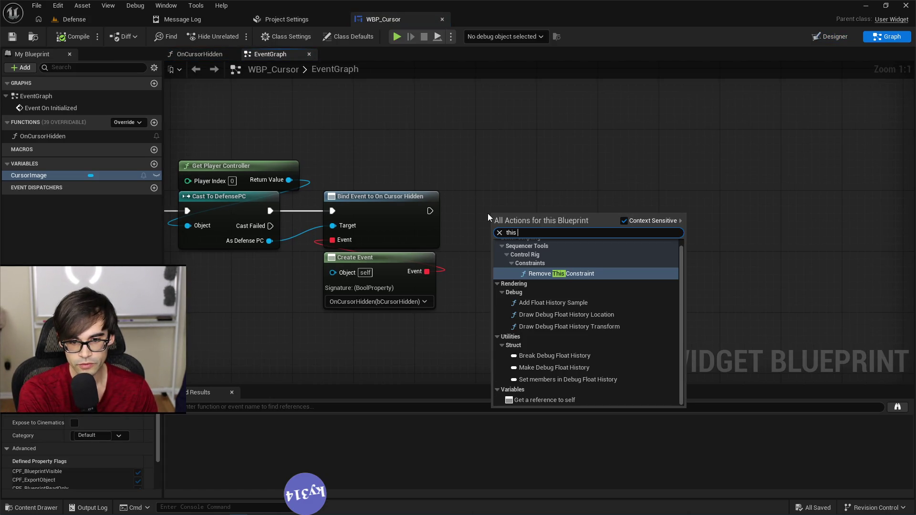
pyautogui.press('BackSpace')
pyautogui.press('BackSpace')
pyautogui.press('BackSpace')
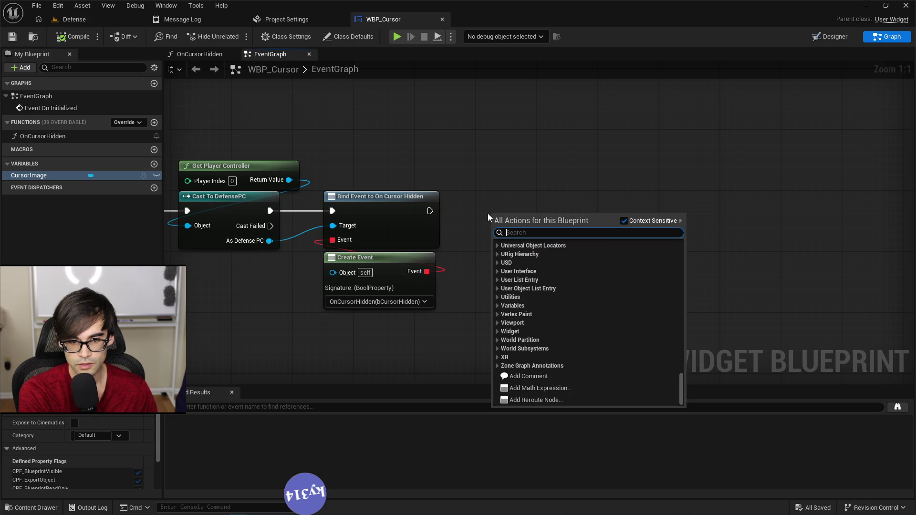
pyautogui.write('hidden')
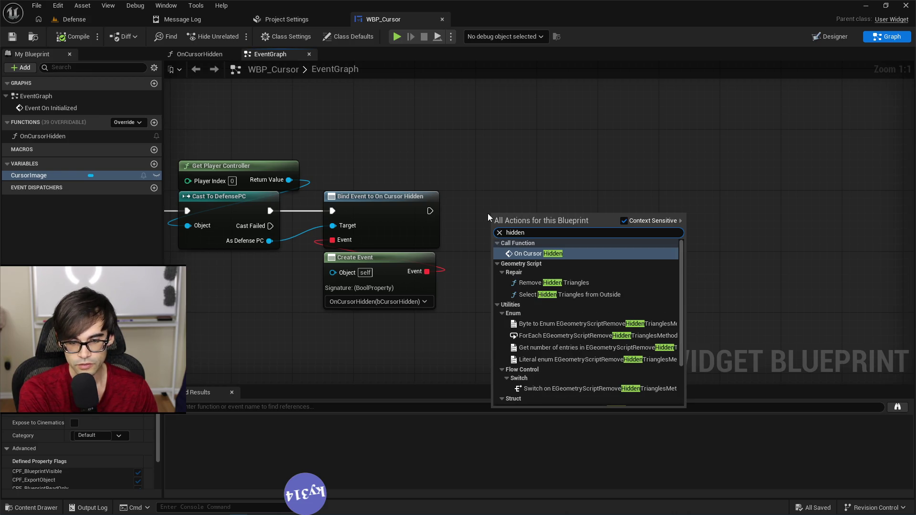
pyautogui.press('BackSpace')
pyautogui.press('BackSpace')
pyautogui.press('BackSpace')
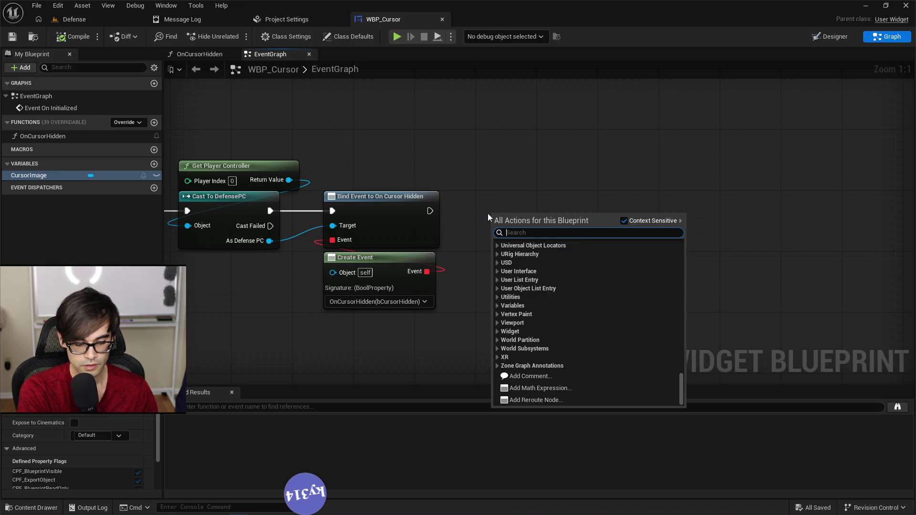
pyautogui.write('setvisib')
pyautogui.press('Return')
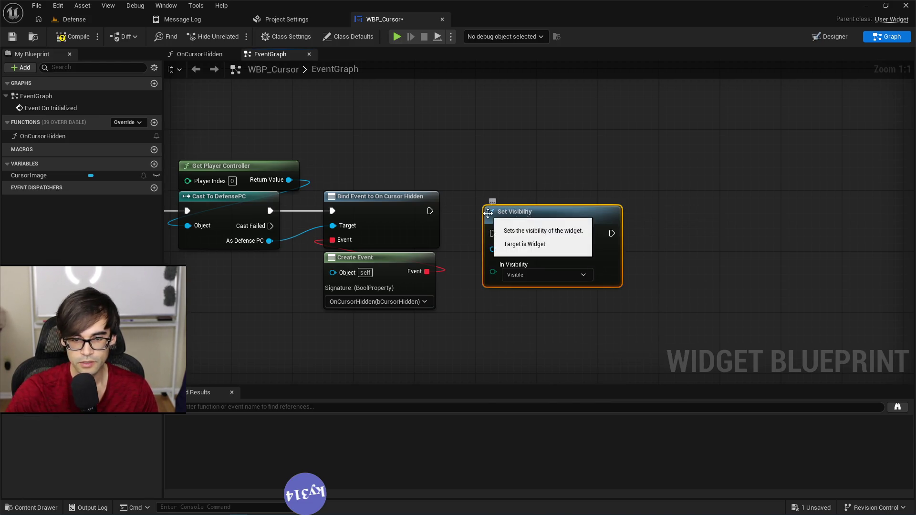
pyautogui.click(524, 274)
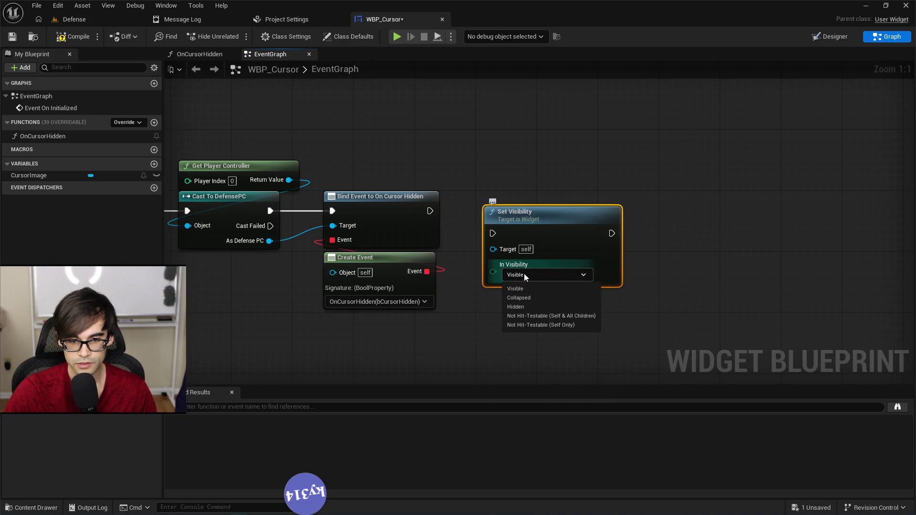
pyautogui.click(539, 302)
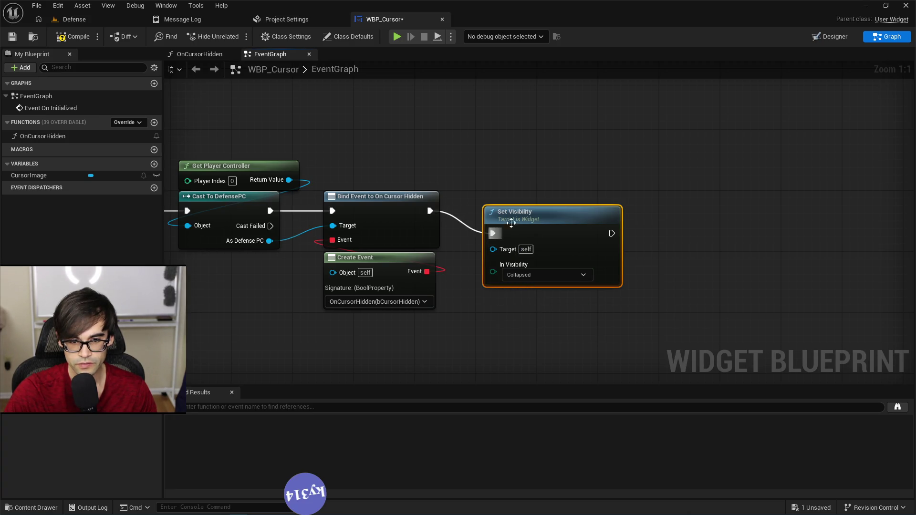
pyautogui.moveTo(511, 223); pyautogui.dragTo(547, 195)
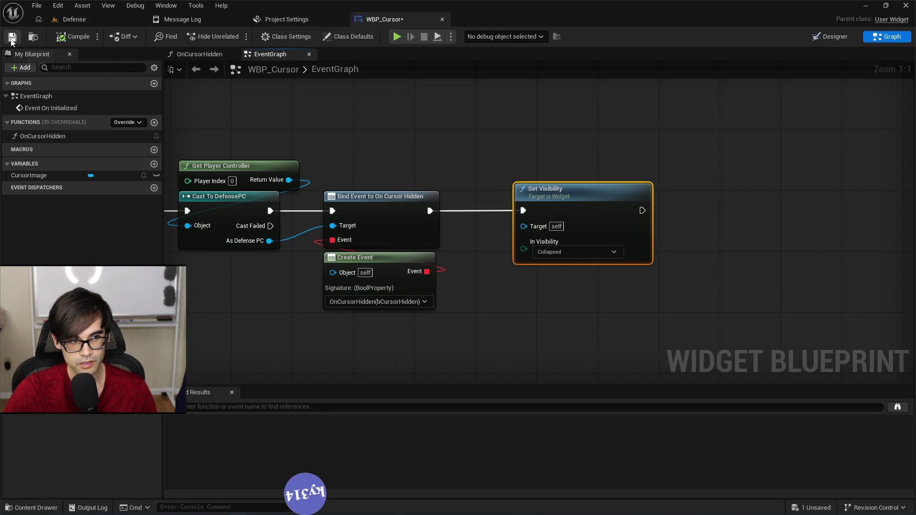
pyautogui.moveTo(615, 193)
pyautogui.mouseDown()
pyautogui.moveTo(576, 186)
pyautogui.moveTo(637, 198)
pyautogui.mouseUp()
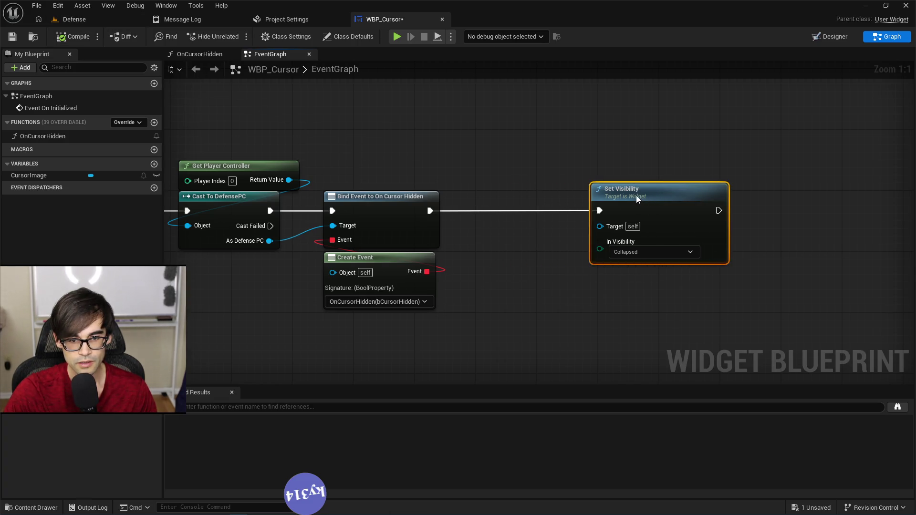
pyautogui.press('Delete')
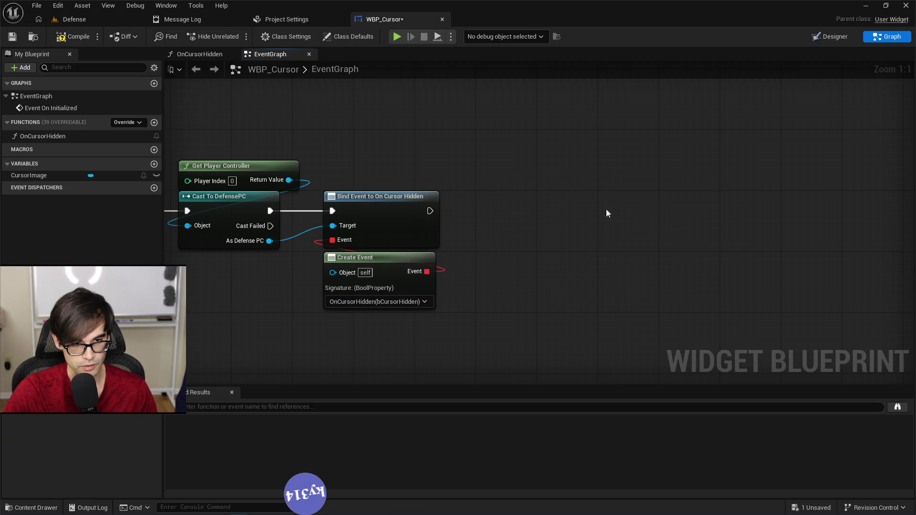
pyautogui.click(214, 55)
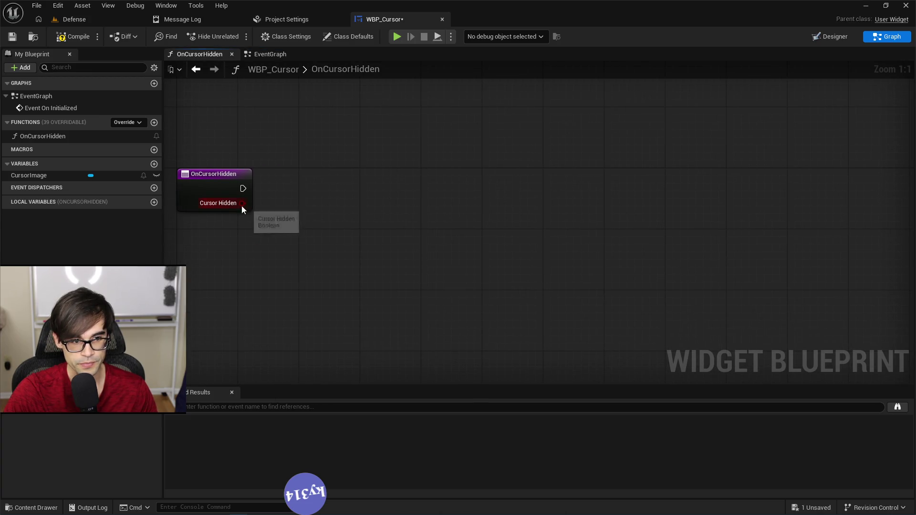
# Add a Branch driven by the Cursor Hidden value
pyautogui.moveTo(242, 203); pyautogui.dragTo(312, 194)
pyautogui.write('branch')
pyautogui.press('Return')
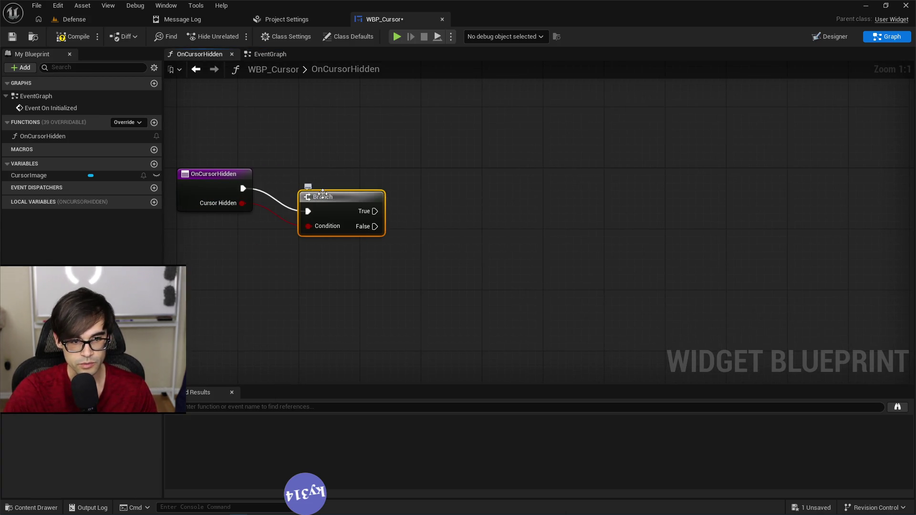
# Paste Set Visibility on True (Collapsed) and False (Visible), then return to the Defense level
pyautogui.hotkey('ctrl', 'v')
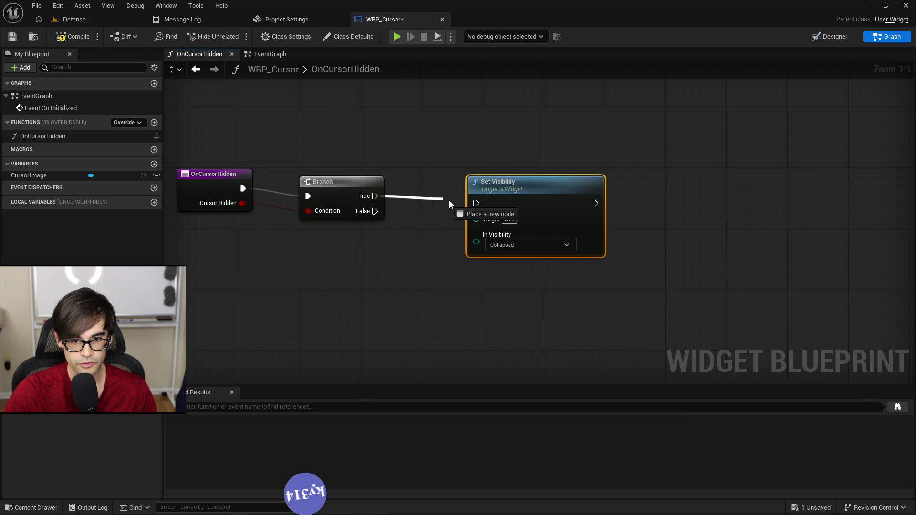
pyautogui.moveTo(474, 206); pyautogui.dragTo(476, 204)
pyautogui.moveTo(502, 183); pyautogui.dragTo(487, 124)
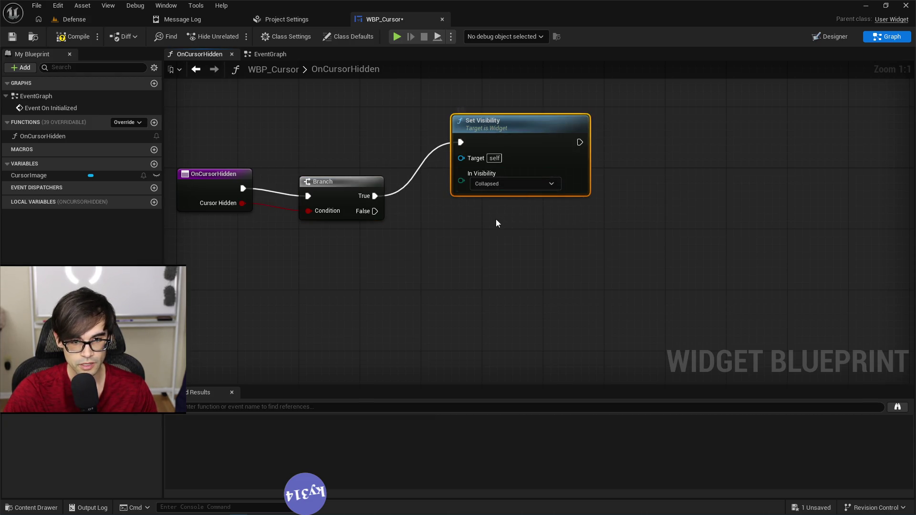
pyautogui.hotkey('ctrl', 'v')
pyautogui.moveTo(507, 243); pyautogui.dragTo(463, 225)
pyautogui.click(492, 285)
pyautogui.click(489, 296)
pyautogui.click(340, 160)
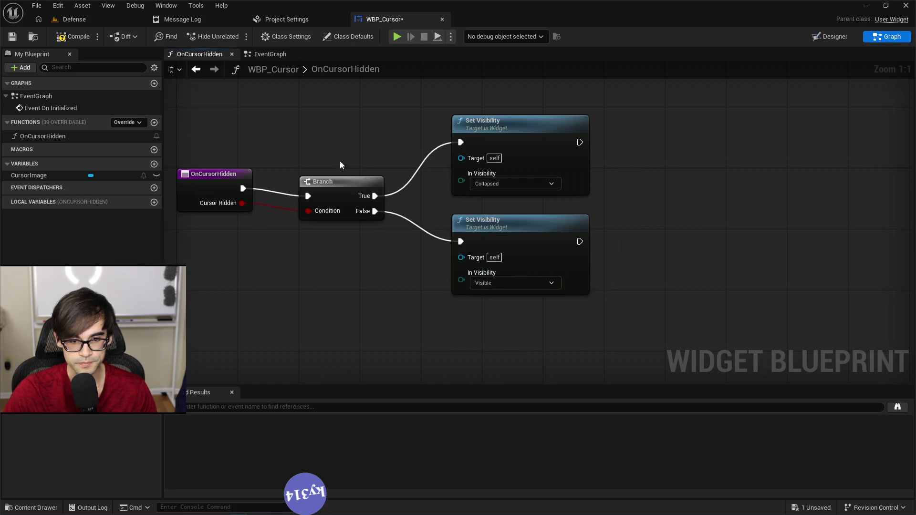
pyautogui.click(66, 22)
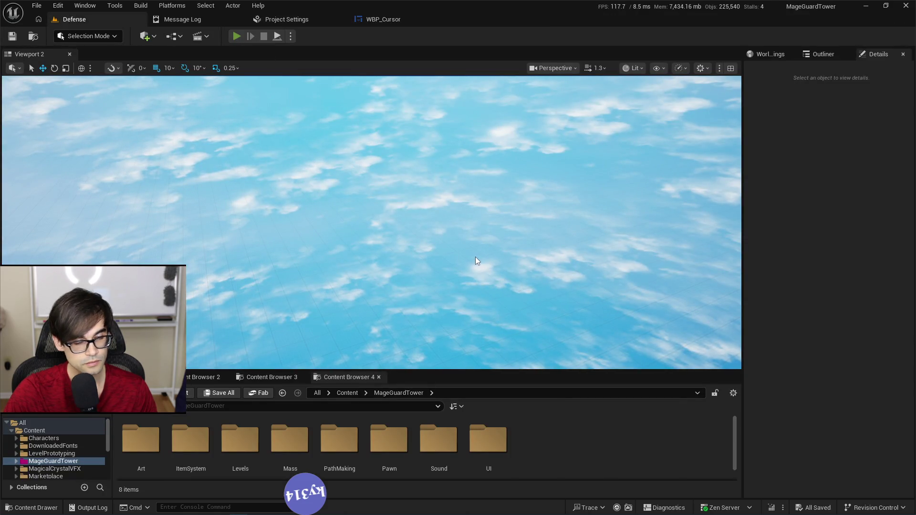
# Playtest the level, checking the Starry Tower's targeting options while keeping Random
pyautogui.click(237, 36)
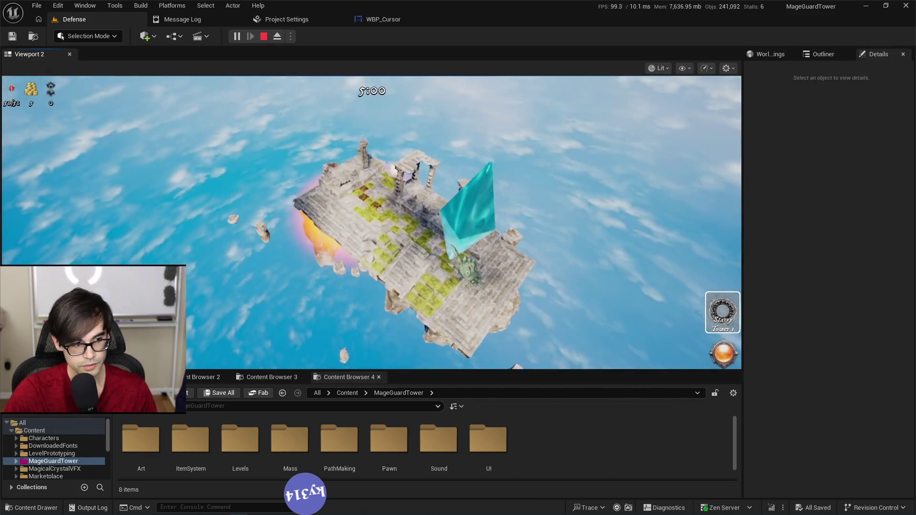
pyautogui.click(723, 313)
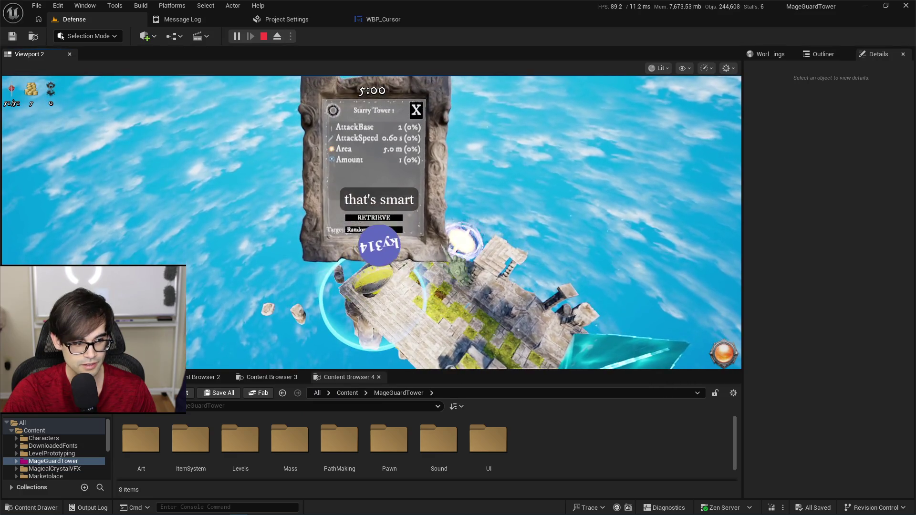
pyautogui.click(373, 230)
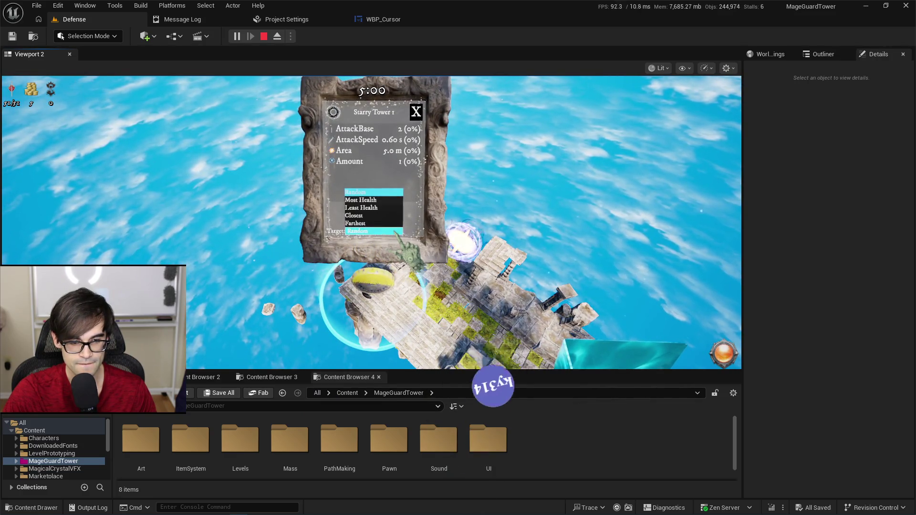
pyautogui.click(374, 192)
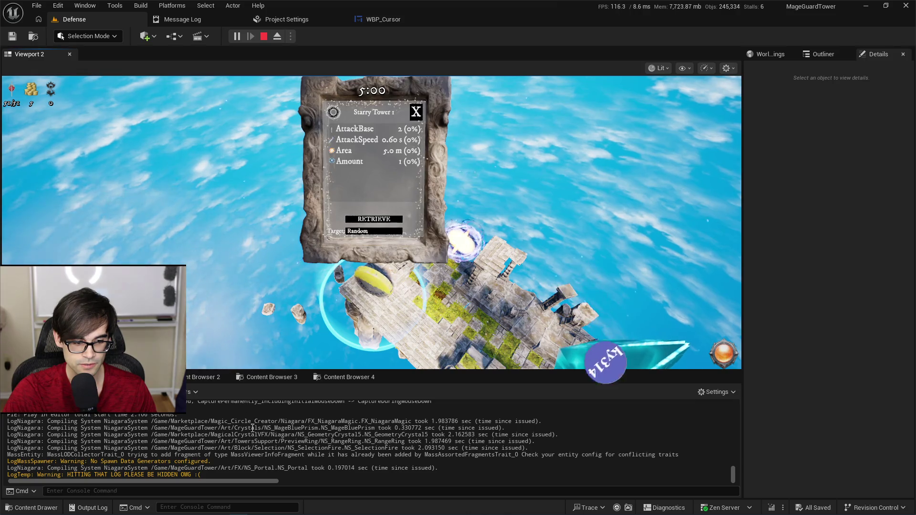
pyautogui.click(374, 231)
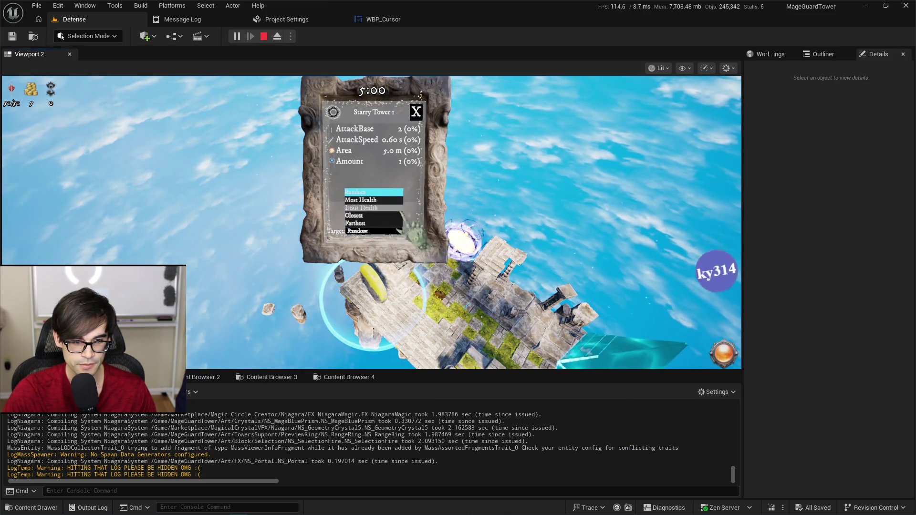
pyautogui.press('Escape')
pyautogui.press('Escape')
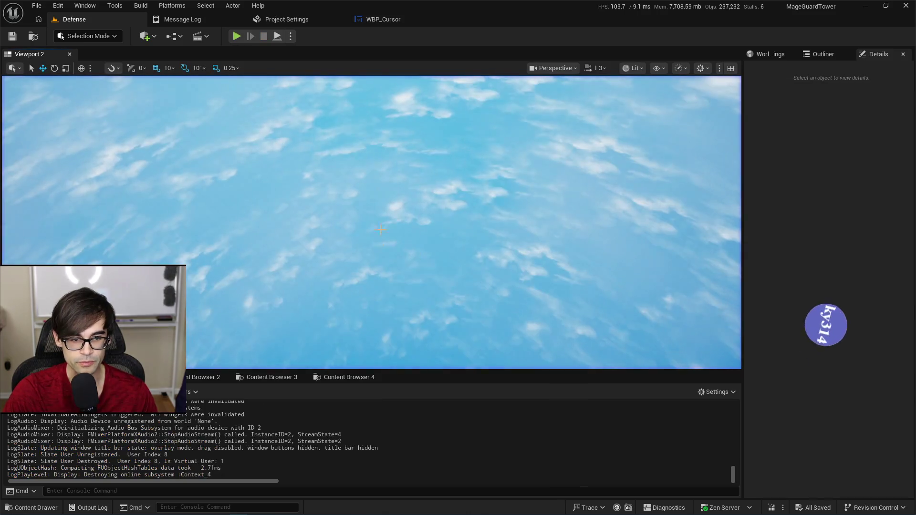
# Shift the Branch group right and add a Print String after OnCursorHidden
pyautogui.click(365, 19)
pyautogui.moveTo(348, 125); pyautogui.dragTo(438, 128)
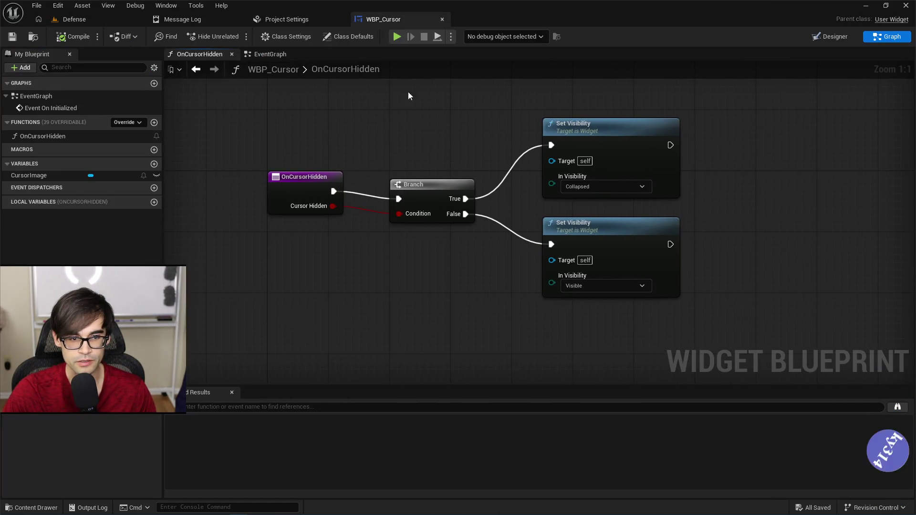
pyautogui.moveTo(692, 310)
pyautogui.mouseDown()
pyautogui.moveTo(435, 200)
pyautogui.moveTo(568, 177)
pyautogui.mouseUp()
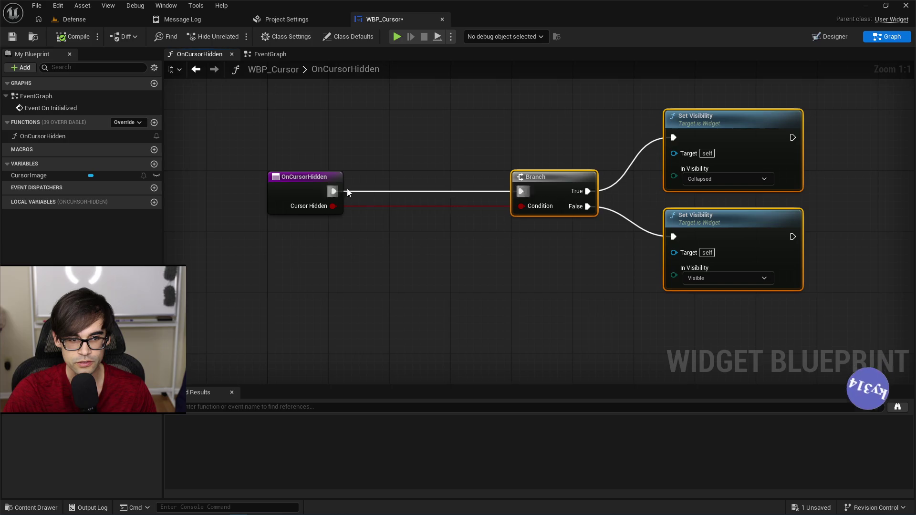
pyautogui.moveTo(334, 191); pyautogui.dragTo(409, 164)
pyautogui.write('print')
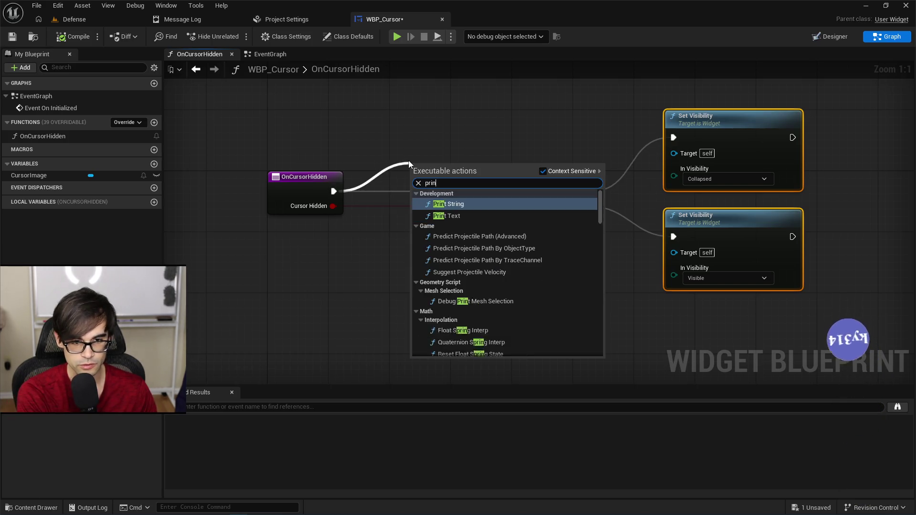
pyautogui.press('Return')
# Review the OnCursorHidden broadcast in DefensePC.cpp's HideCursor code, then return to WBP_Cursor
pyautogui.hotkey('alt', 'Tab')
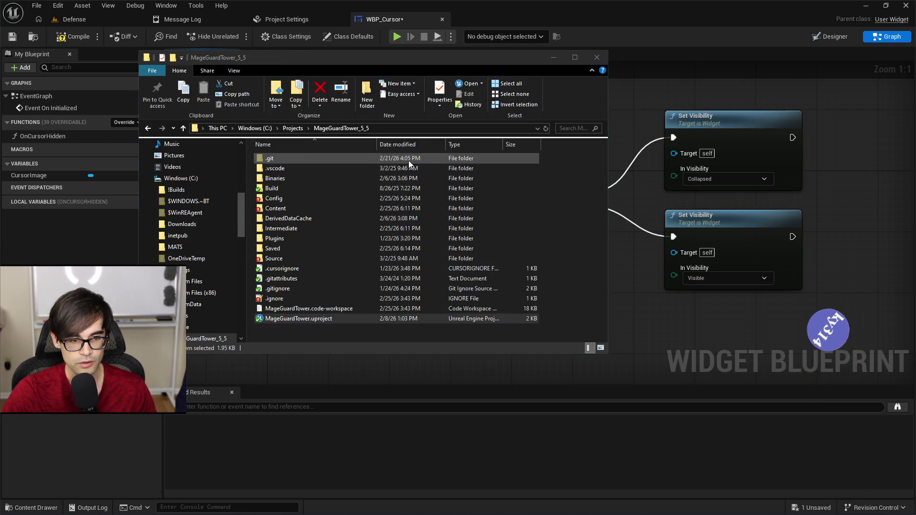
pyautogui.hotkey('alt', 'Tab')
pyautogui.click(362, 23)
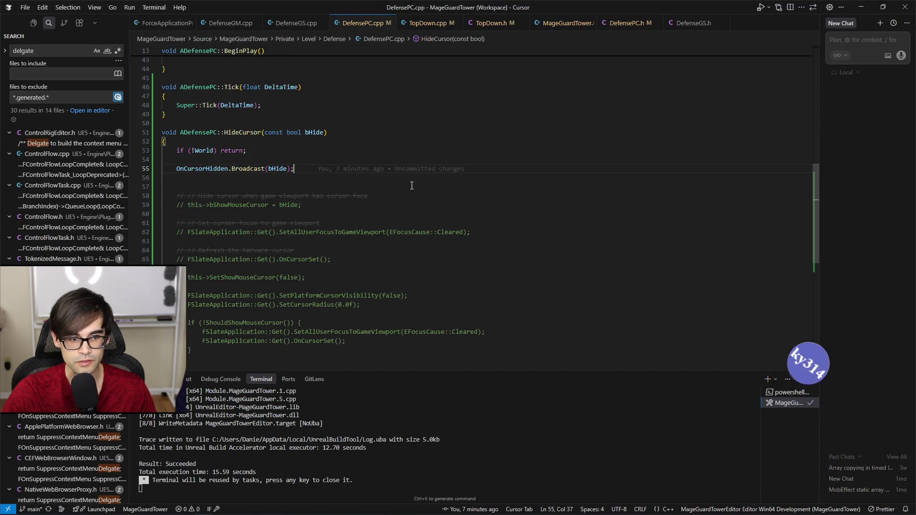
pyautogui.click(255, 170)
pyautogui.moveTo(393, 173)
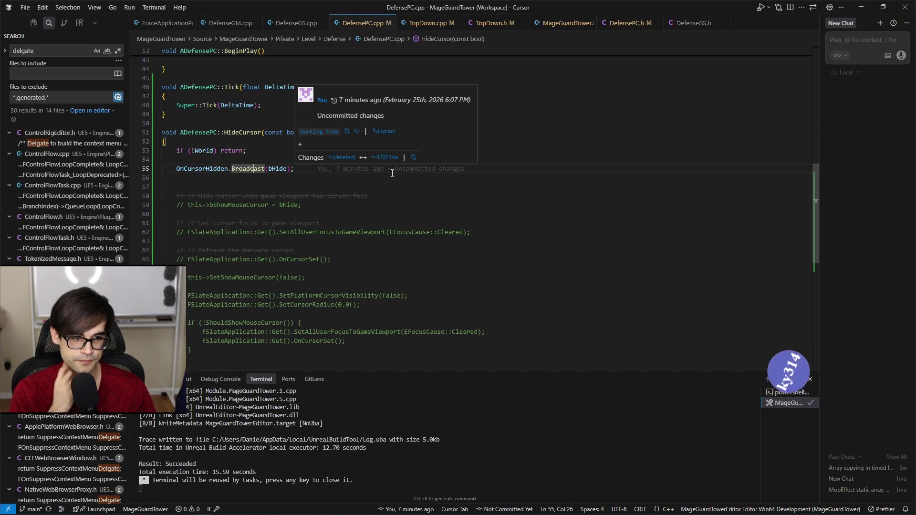
pyautogui.hotkey('alt', 'Tab')
pyautogui.hotkey('alt', 'Tab')
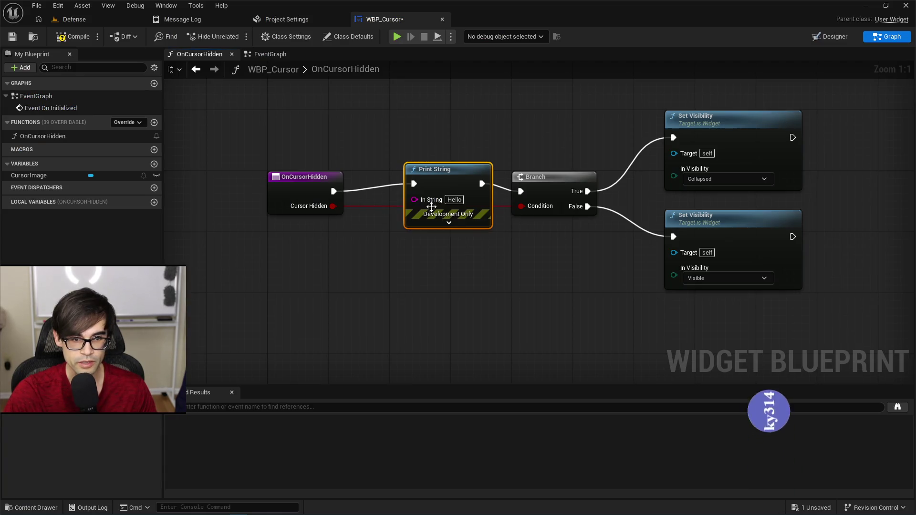
# Save WBP_Cursor and playtest the cursor on the tower's Target choices
pyautogui.hotkey('ctrl', 's')
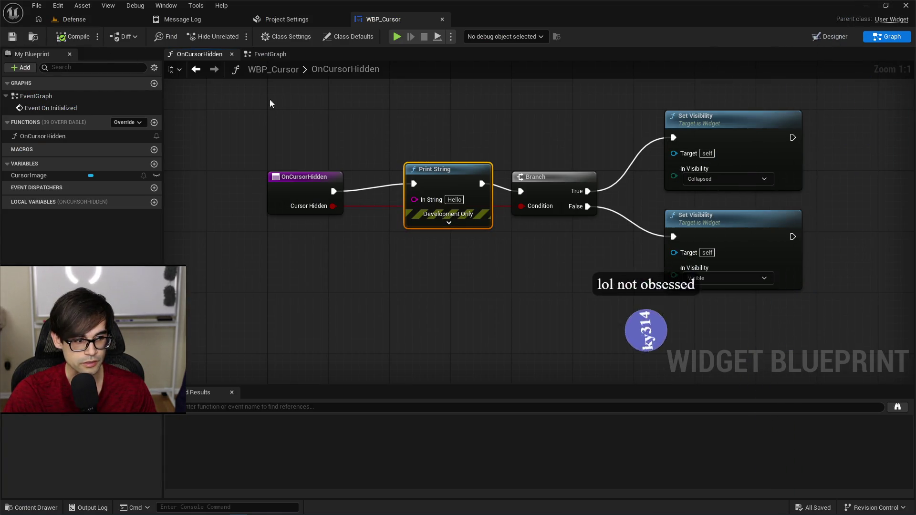
pyautogui.click(98, 19)
pyautogui.click(237, 37)
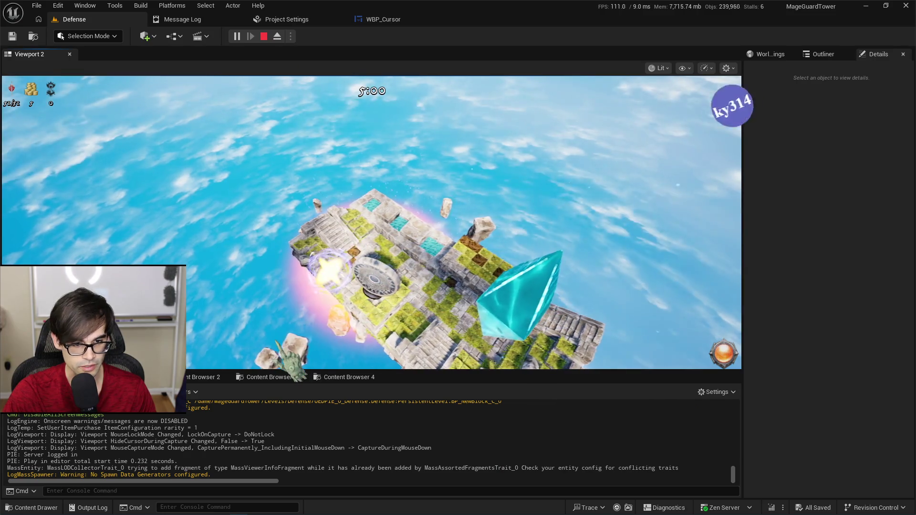
pyautogui.click(716, 86)
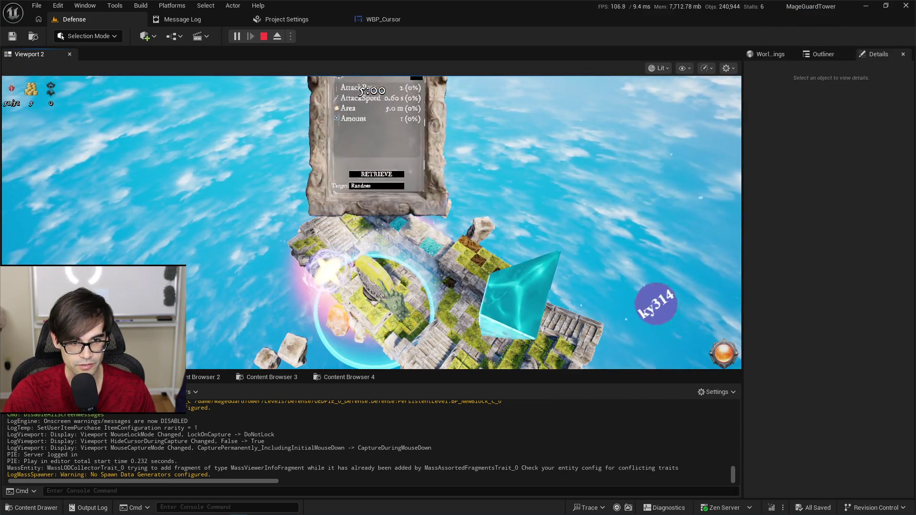
pyautogui.click(377, 261)
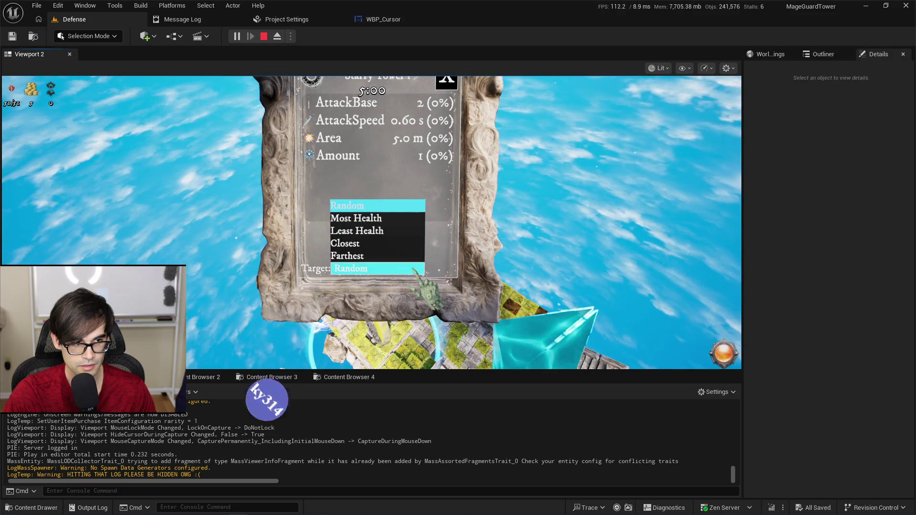
pyautogui.hotkey('shift', 'F1')
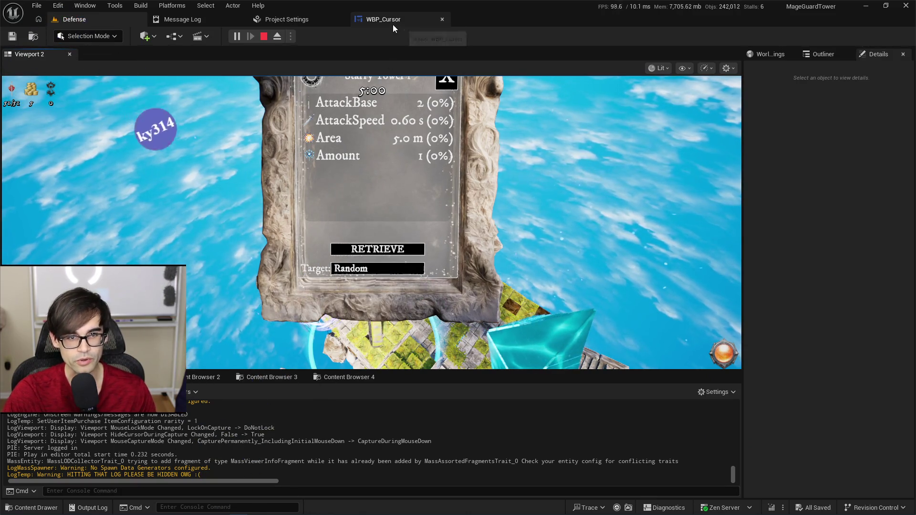
# Return to WBP_Cursor's EventGraph, then switch to the Cursor code editor
pyautogui.click(394, 22)
pyautogui.click(270, 54)
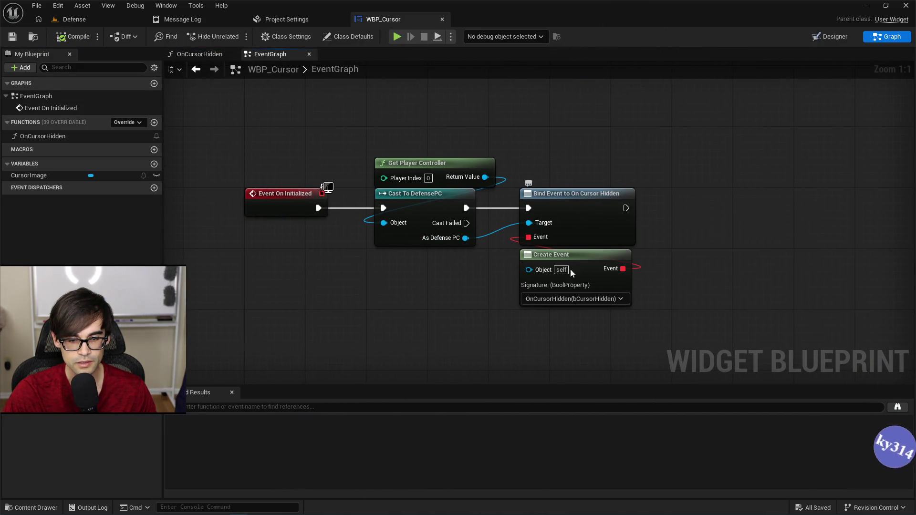
pyautogui.hotkey('alt', 'Tab')
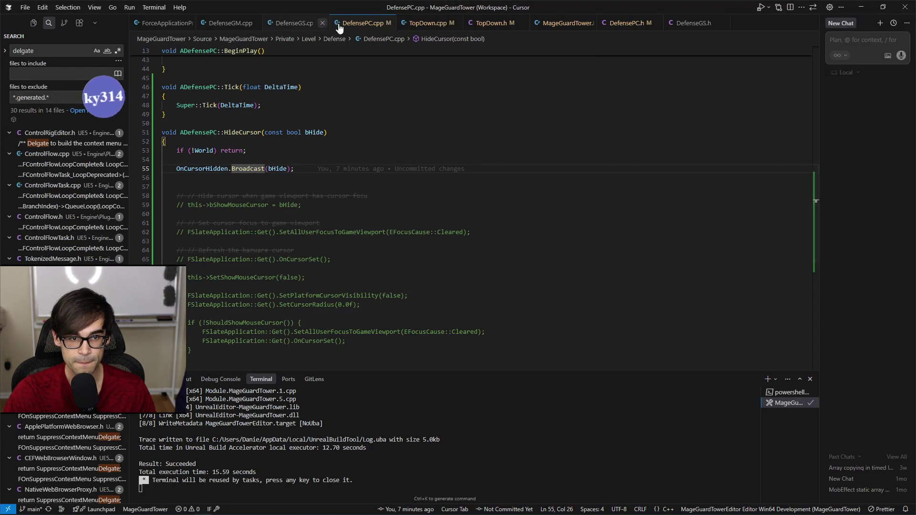
# Place DefensePC.h beside DefensePC.cpp and inspect the OnCursorHidden delegate on line 36
pyautogui.moveTo(627, 23); pyautogui.dragTo(427, 23)
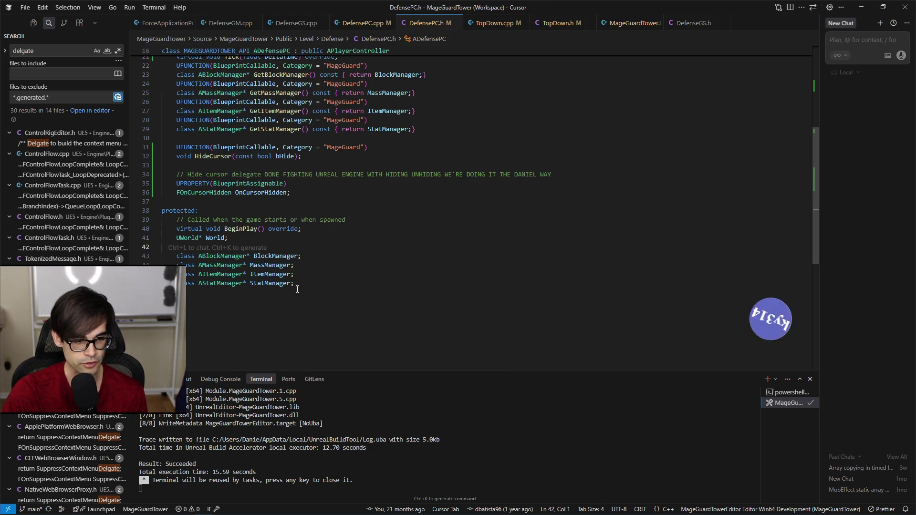
pyautogui.click(438, 289)
pyautogui.press('Down')
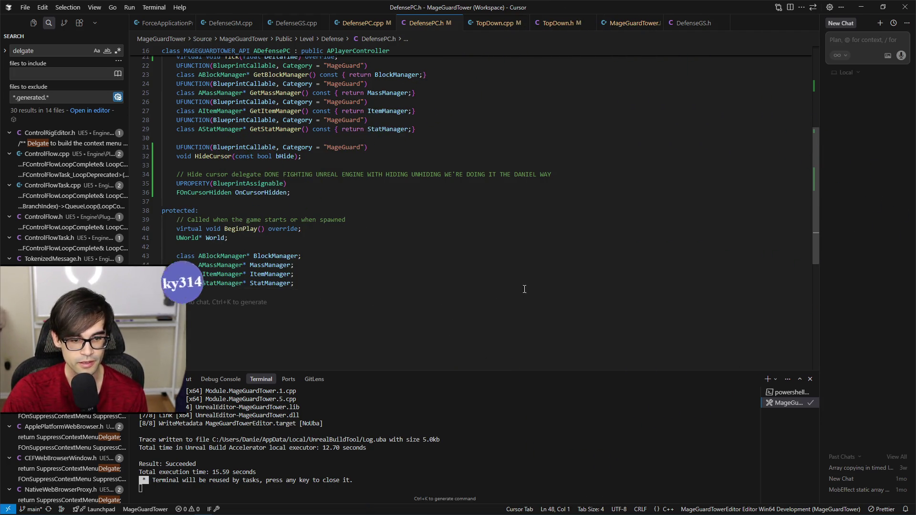
pyautogui.press('Up')
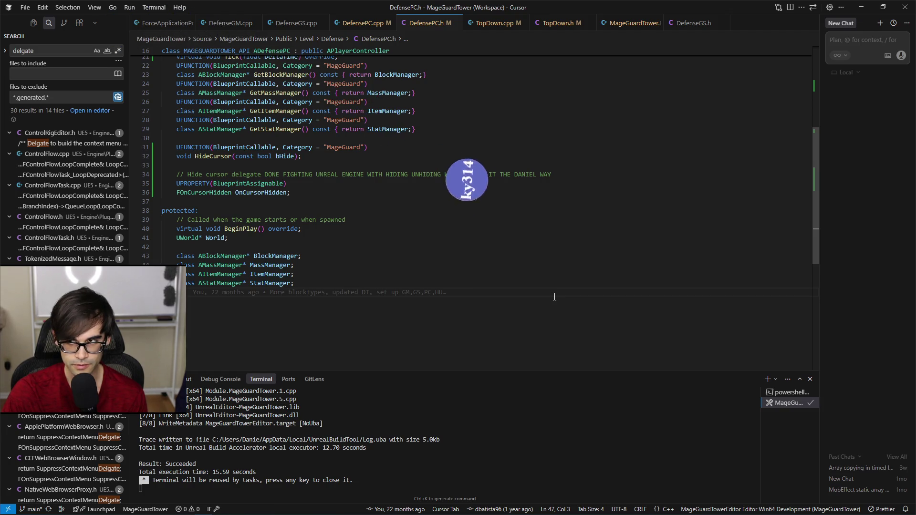
pyautogui.click(515, 299)
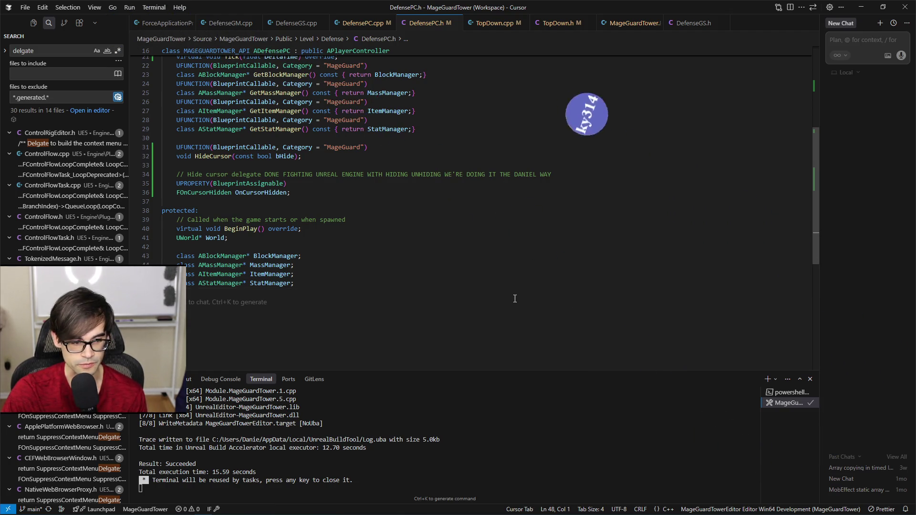
pyautogui.click(596, 247)
pyautogui.click(615, 195)
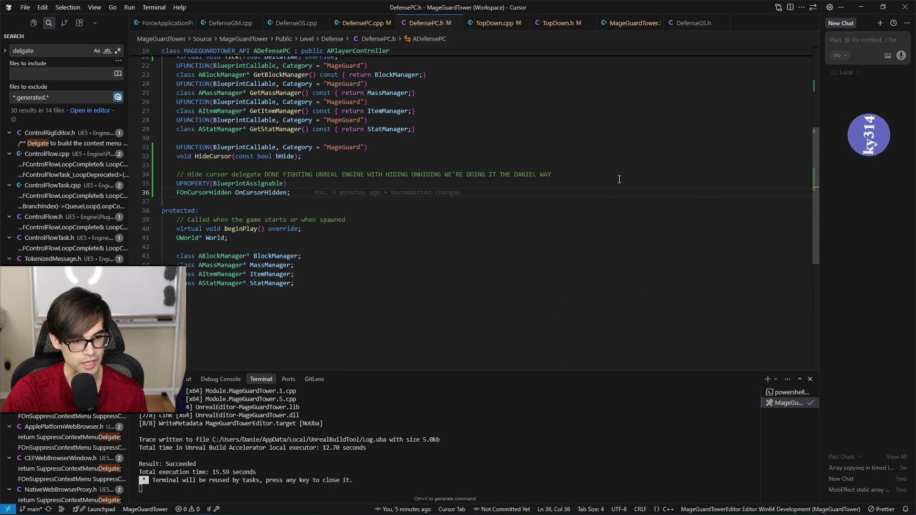
pyautogui.scroll(2, 595, 247)
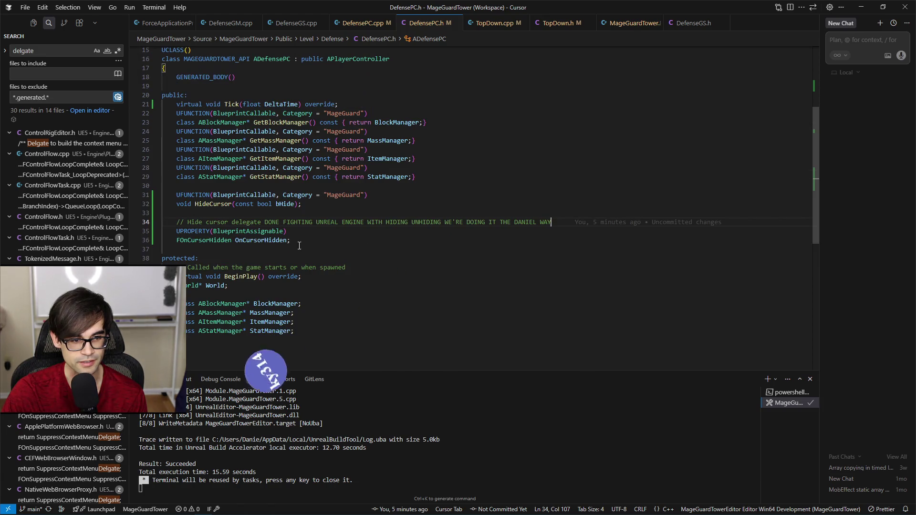
pyautogui.click(264, 240)
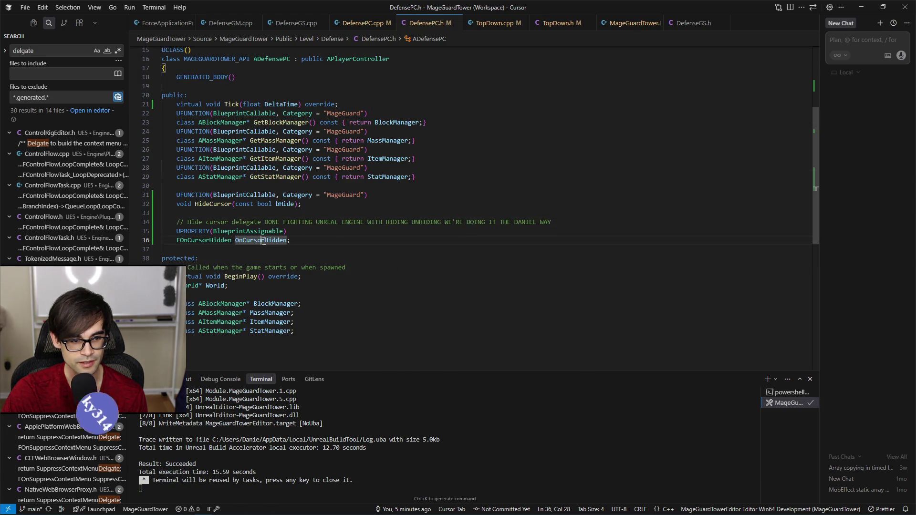
# Return to DefensePC.cpp and then switch back to the Unreal blueprint editor
pyautogui.click(361, 26)
pyautogui.scroll(-6, 288, 243)
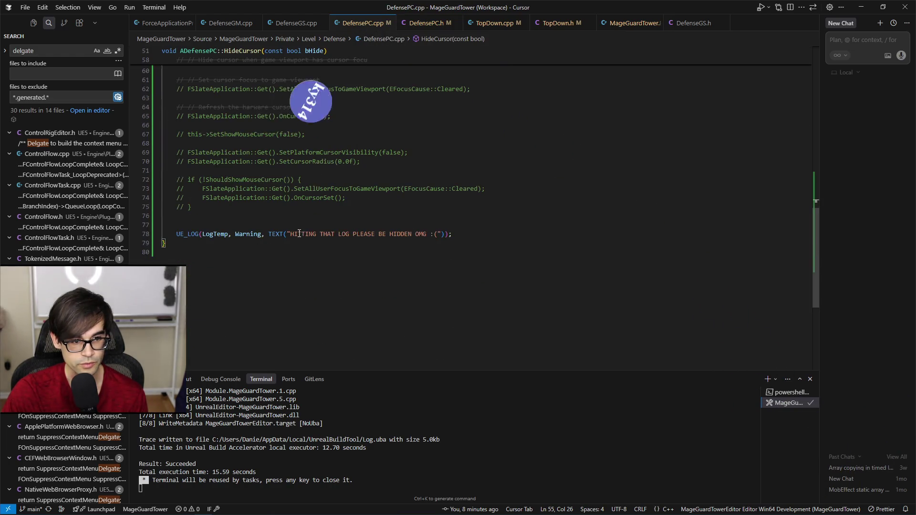
pyautogui.scroll(4, 281, 177)
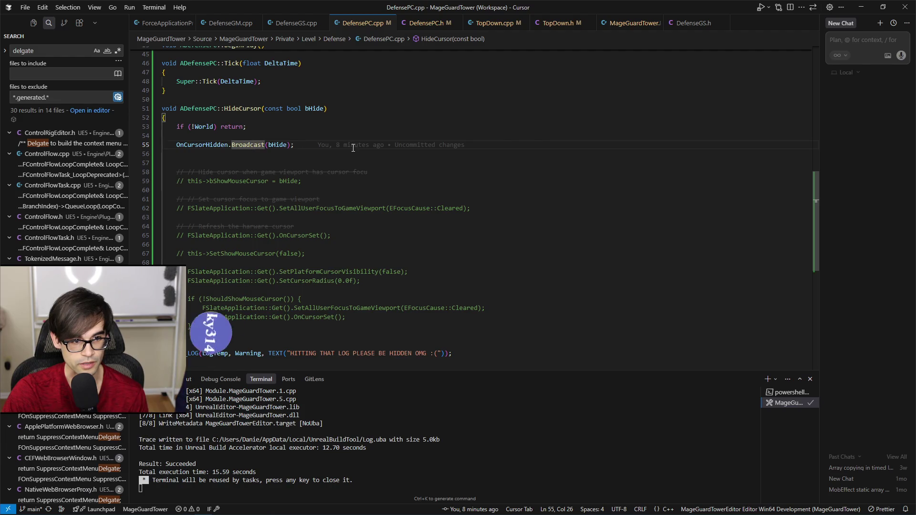
pyautogui.moveTo(350, 149)
pyautogui.hotkey('alt', 'Tab')
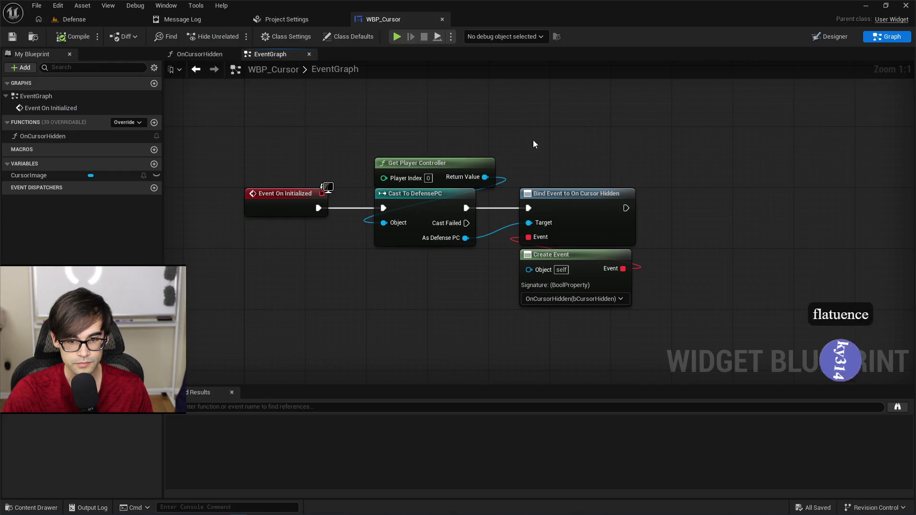
# Add a Print String node after Bind Event to On Cursor Hidden
pyautogui.moveTo(534, 139)
pyautogui.mouseDown()
pyautogui.moveTo(482, 174)
pyautogui.moveTo(516, 246)
pyautogui.moveTo(592, 204)
pyautogui.mouseUp()
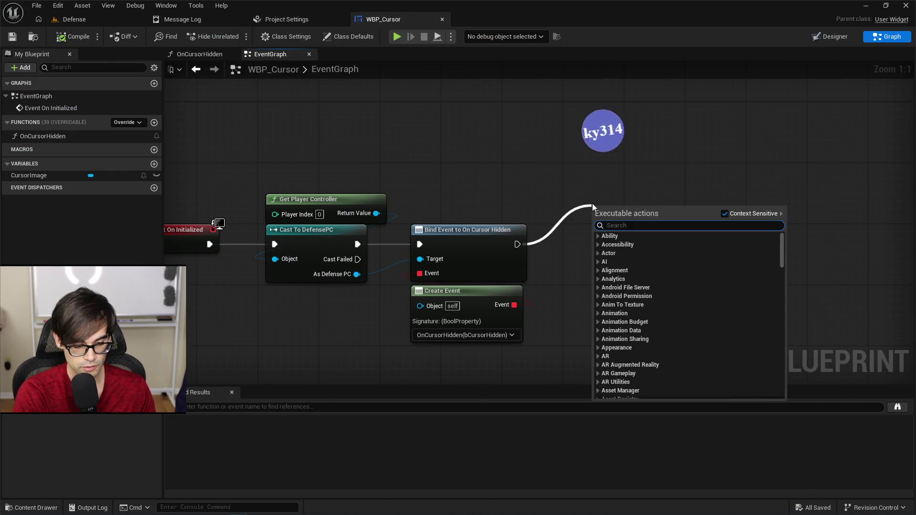
pyautogui.write('print stirn')
pyautogui.press('BackSpace')
pyautogui.press('BackSpace')
pyautogui.press('BackSpace')
pyautogui.write('ring')
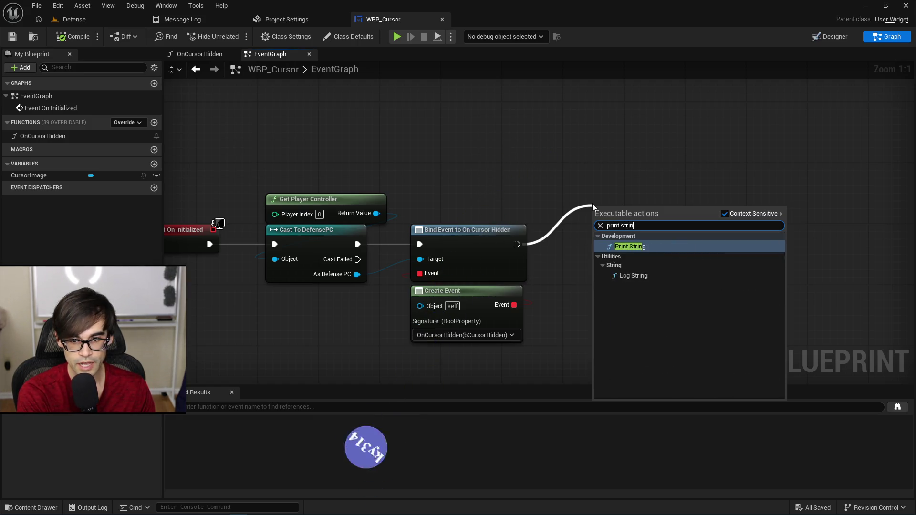
pyautogui.press('Return')
# Set the Print String Duration to 50 and In String to 'Set up the hide event'
pyautogui.click(644, 253)
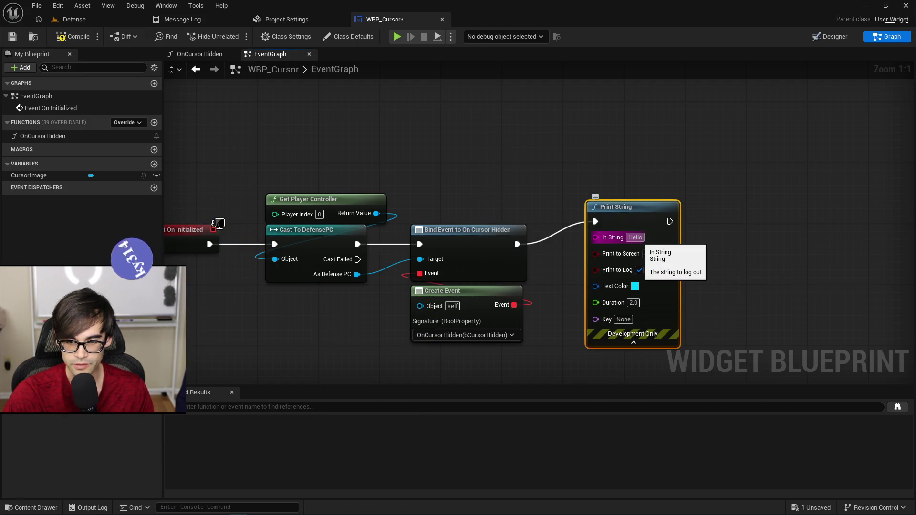
pyautogui.write('50')
pyautogui.press('Return')
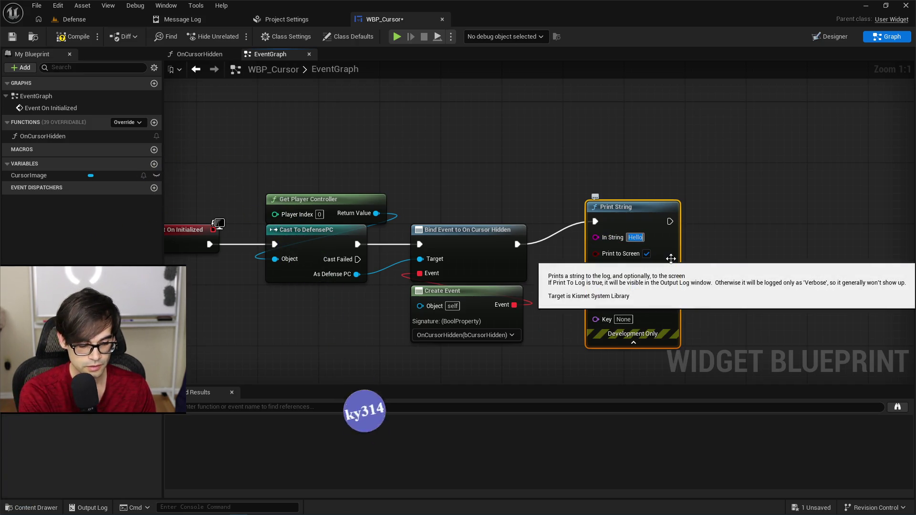
pyautogui.write('Set up the hide')
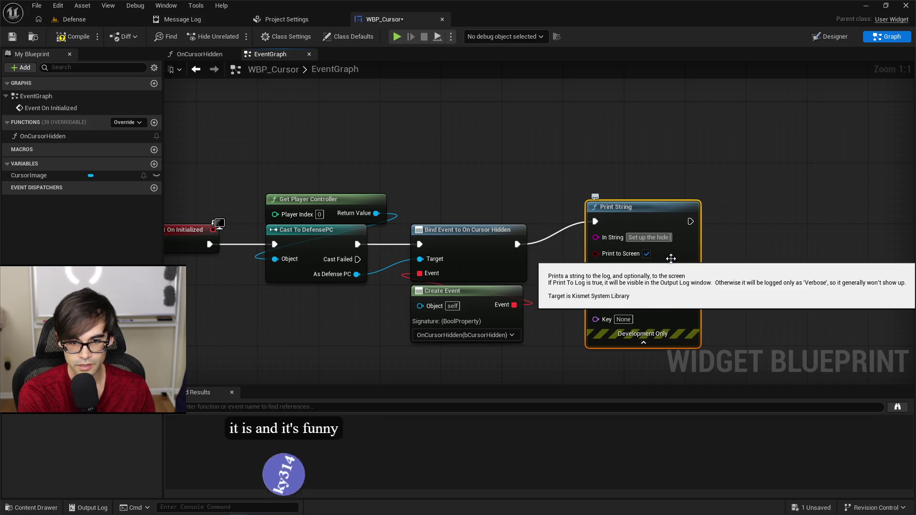
pyautogui.write(' event')
pyautogui.press('Return')
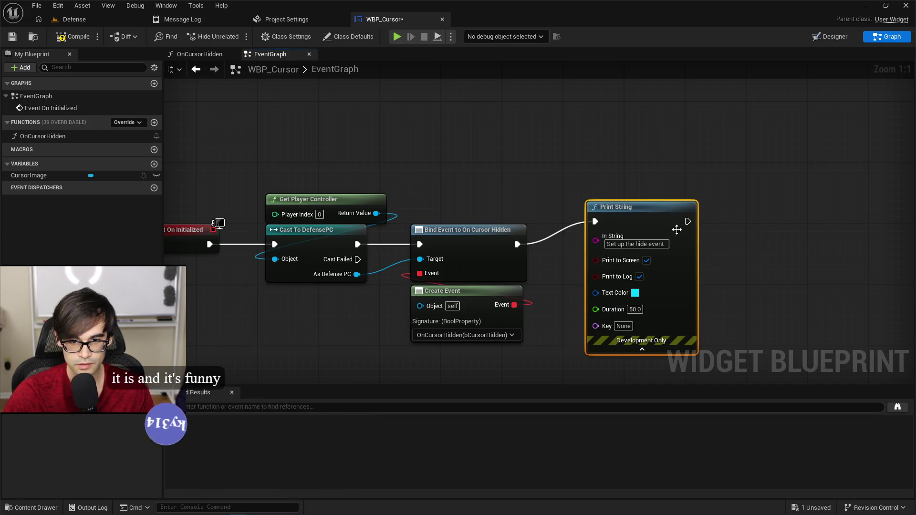
pyautogui.scroll(-3, 528, 161)
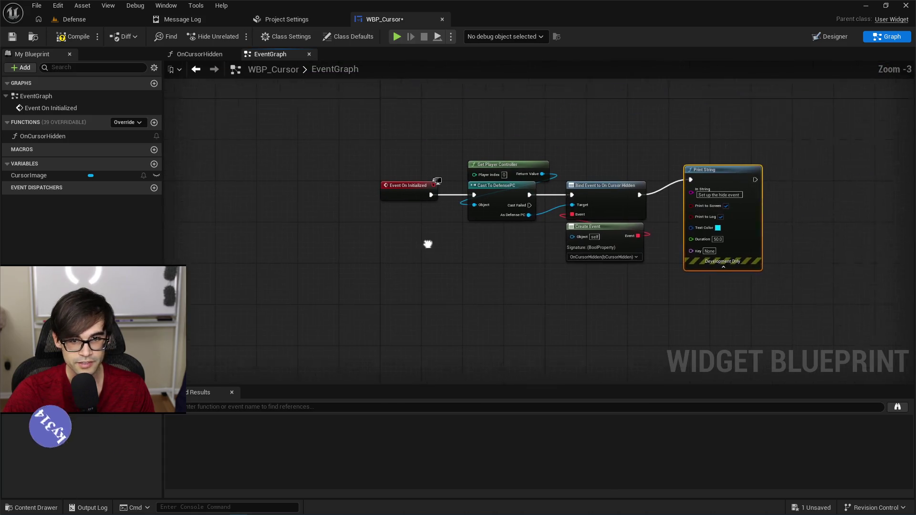
pyautogui.scroll(3, 577, 150)
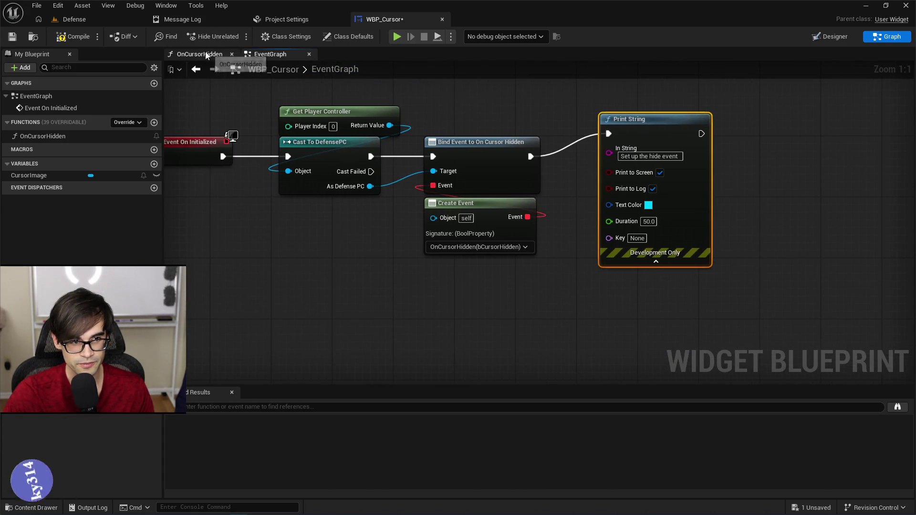
# Check which function Create Event binds, then go to the OnCursorHidden graph
pyautogui.click(207, 54)
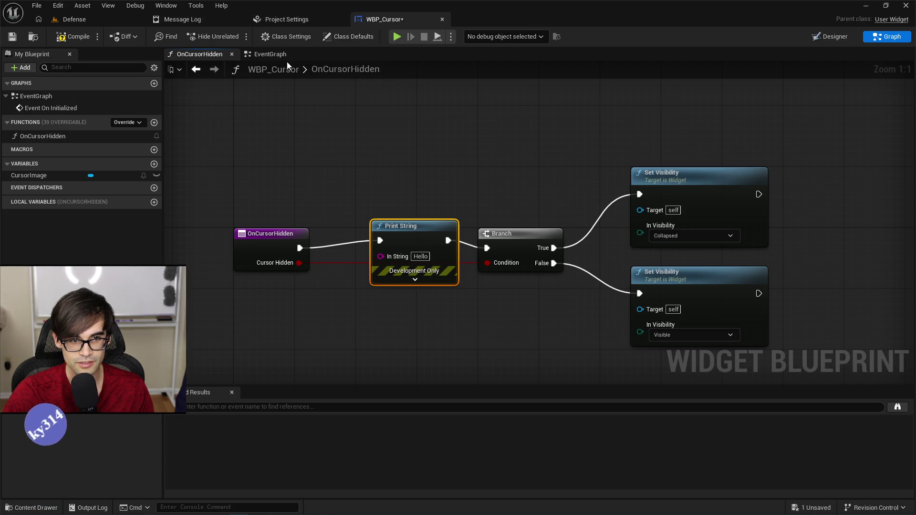
pyautogui.click(270, 55)
pyautogui.click(480, 251)
pyautogui.click(553, 260)
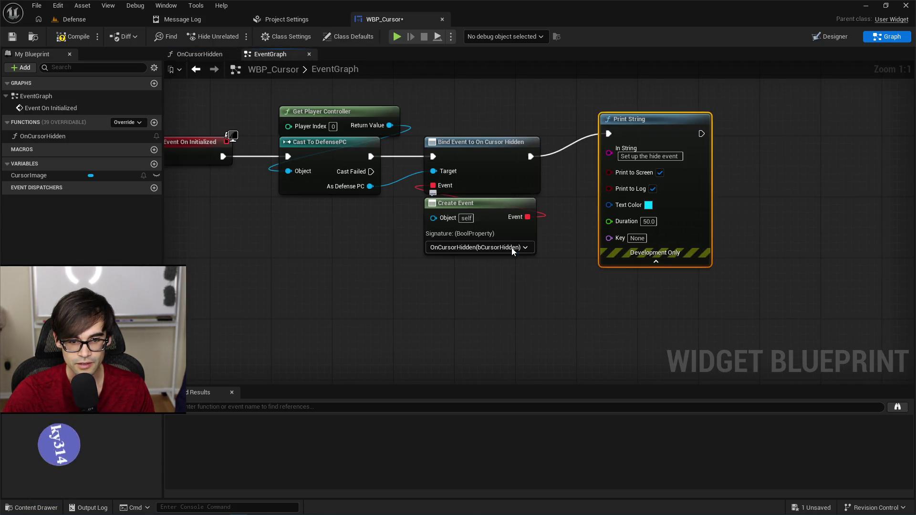
pyautogui.click(208, 56)
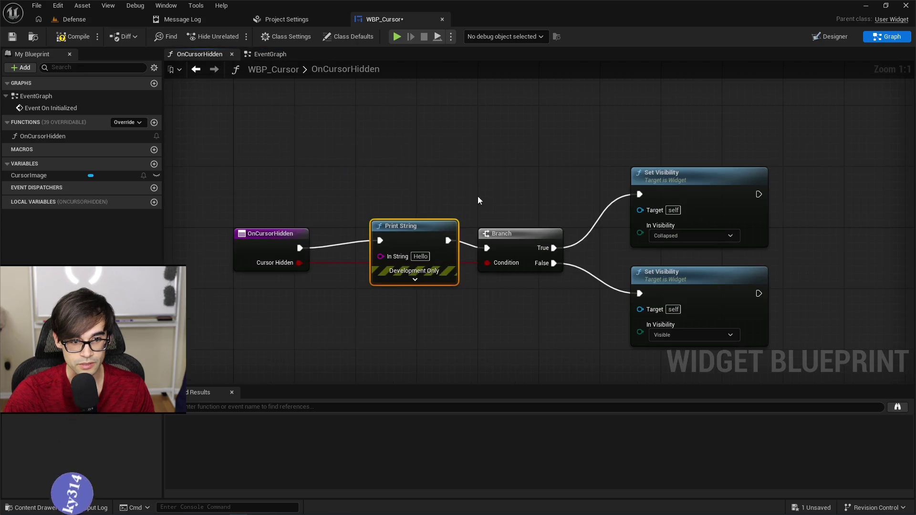
# Replace the Hello print with the pasted hide-event Print String, coloured orange
pyautogui.moveTo(416, 228)
pyautogui.mouseDown()
pyautogui.moveTo(416, 318)
pyautogui.moveTo(397, 323)
pyautogui.mouseUp()
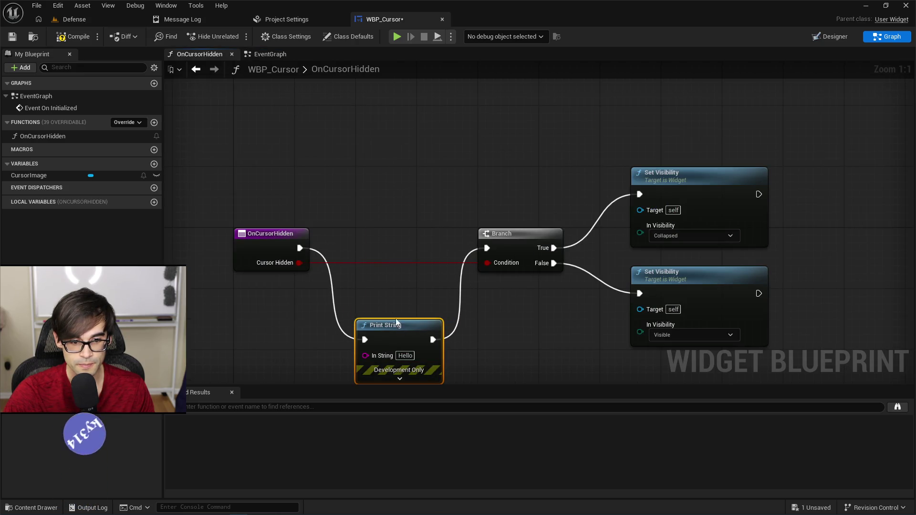
pyautogui.hotkey('ctrl', 'v')
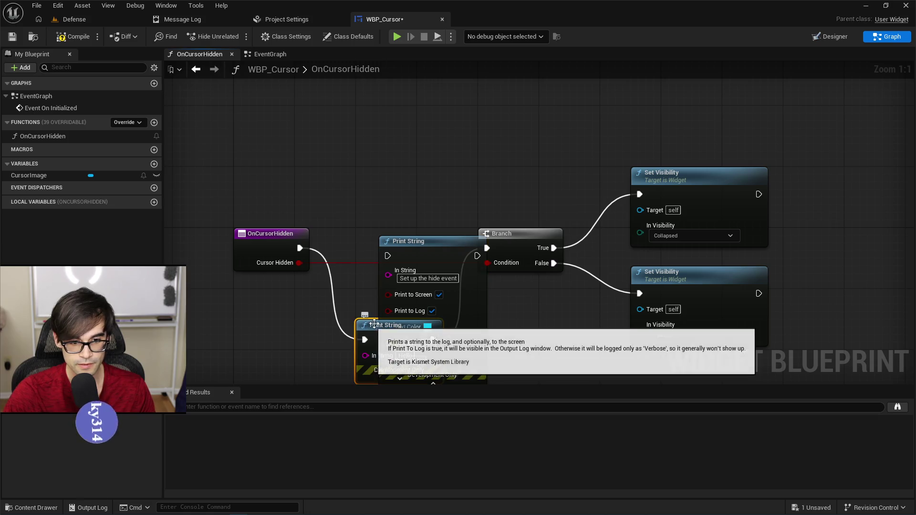
pyautogui.click(373, 336)
pyautogui.press('Delete')
pyautogui.click(424, 328)
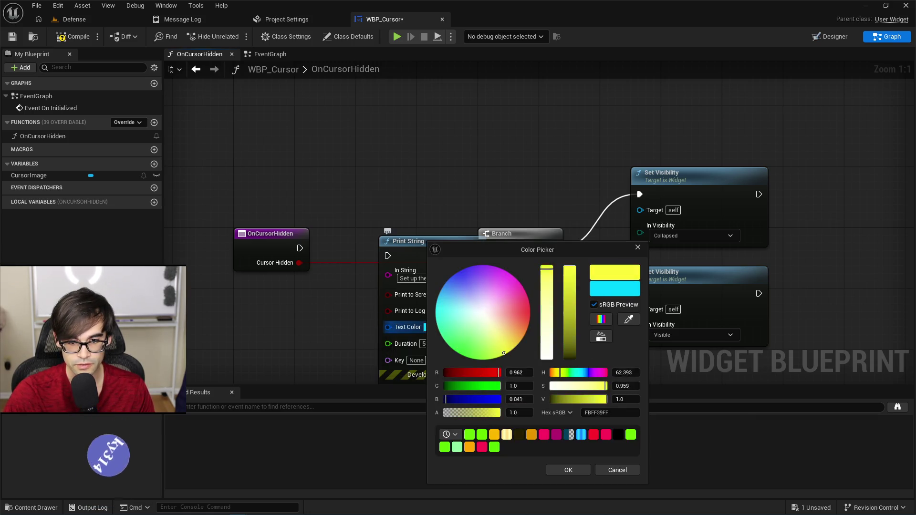
pyautogui.moveTo(504, 354); pyautogui.dragTo(523, 337)
pyautogui.click(568, 470)
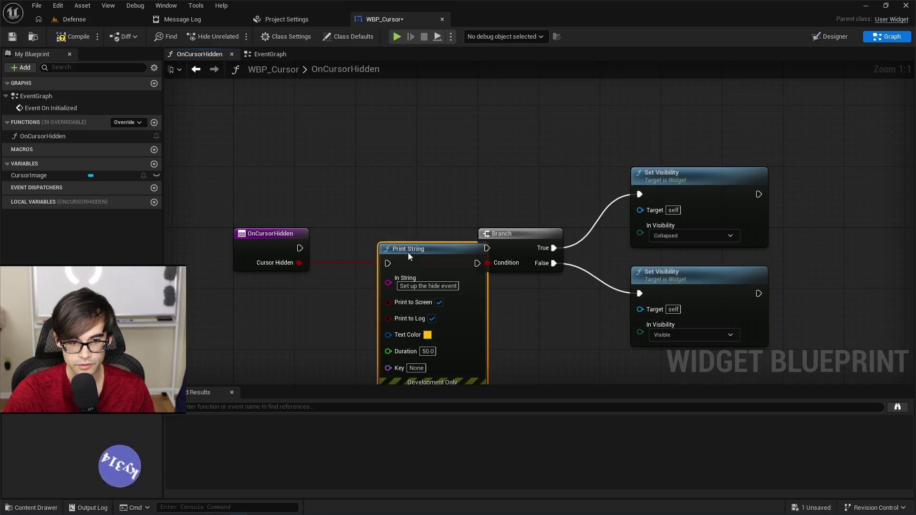
# Wire the print between OnCursorHidden and Branch, reading 'on cursor hidden called', then return to Defense
pyautogui.moveTo(408, 253); pyautogui.dragTo(369, 206)
pyautogui.moveTo(291, 143); pyautogui.dragTo(346, 199)
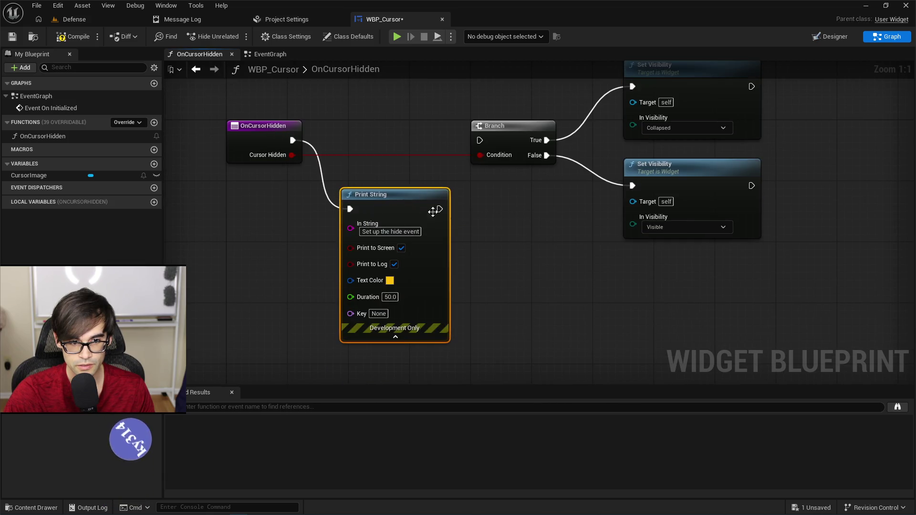
pyautogui.doubleClick(395, 231)
pyautogui.write('on curs')
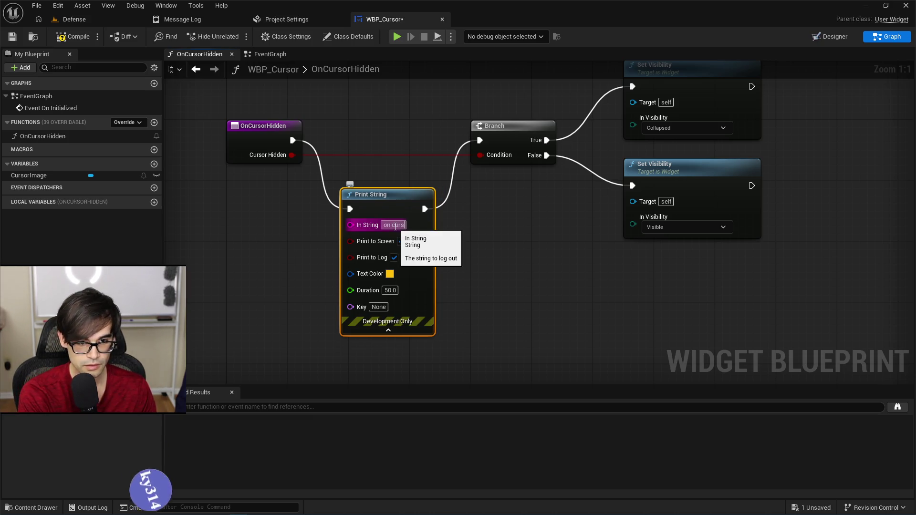
pyautogui.write('or hidden called')
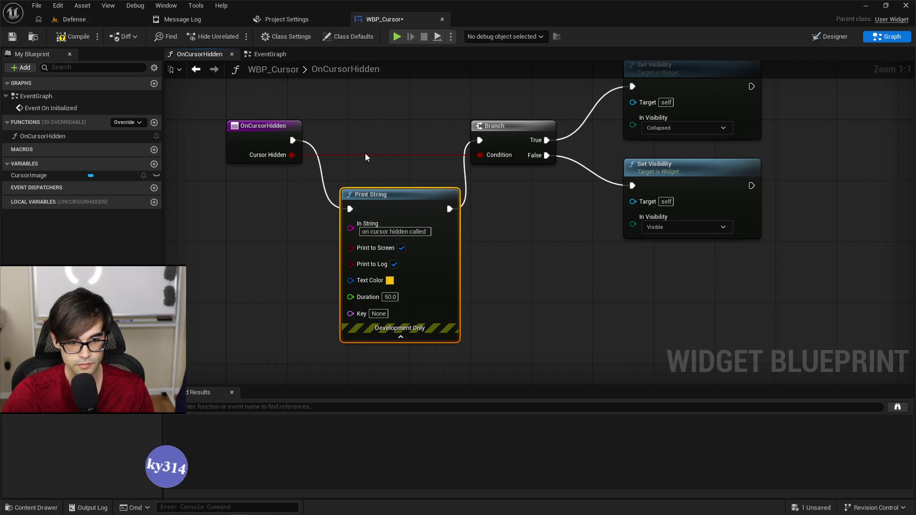
pyautogui.click(205, 100)
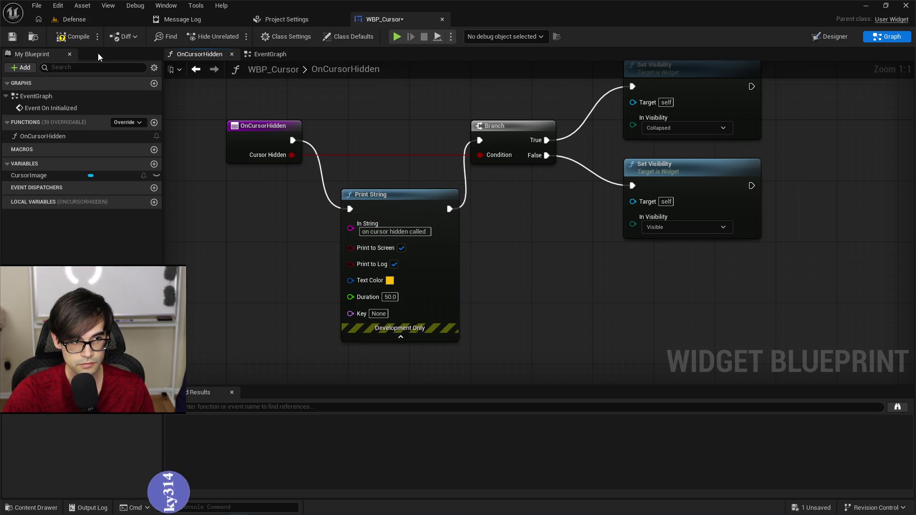
pyautogui.click(84, 26)
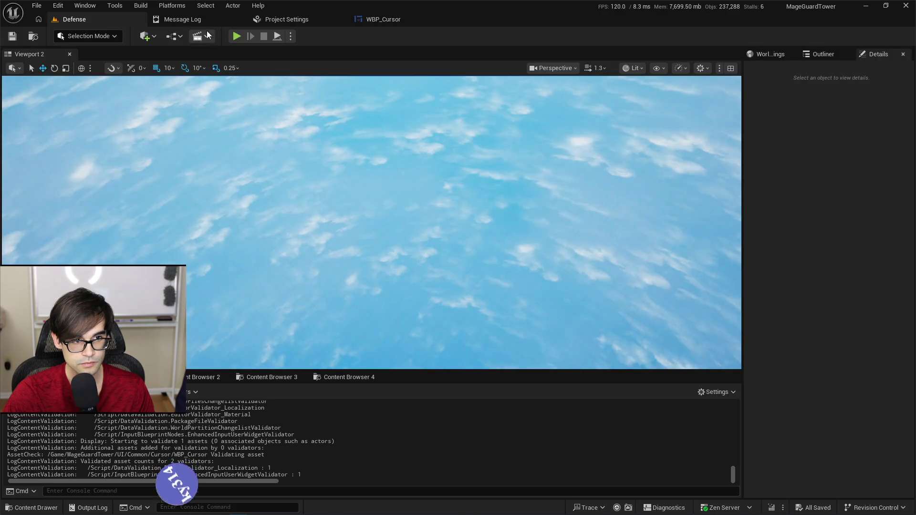
# Playtest the Defense level, open the tower's Target options, and read the Output Log messages
pyautogui.click(237, 36)
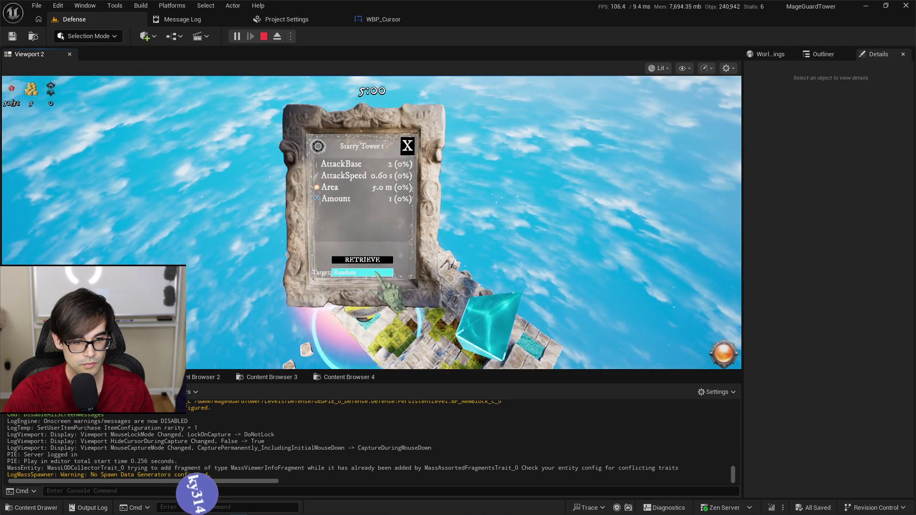
pyautogui.click(377, 272)
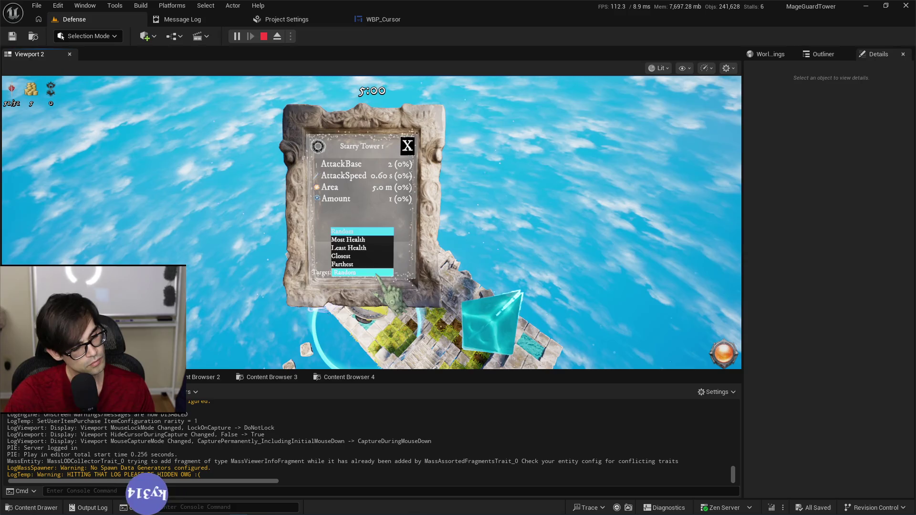
pyautogui.scroll(1, 302, 442)
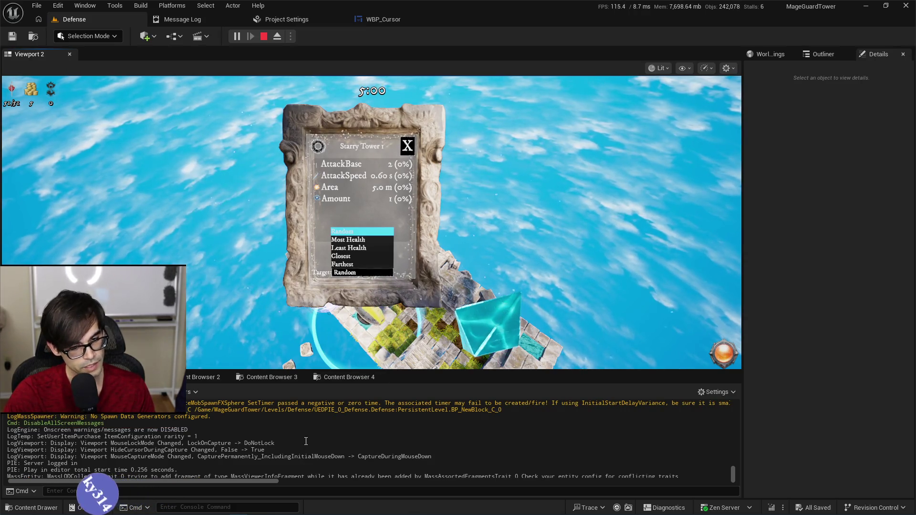
pyautogui.scroll(1, 311, 438)
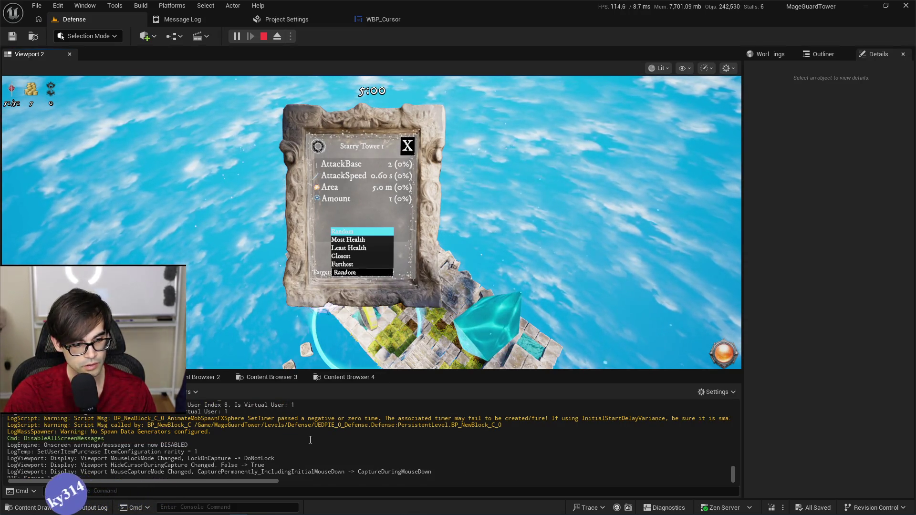
pyautogui.scroll(-2, 310, 440)
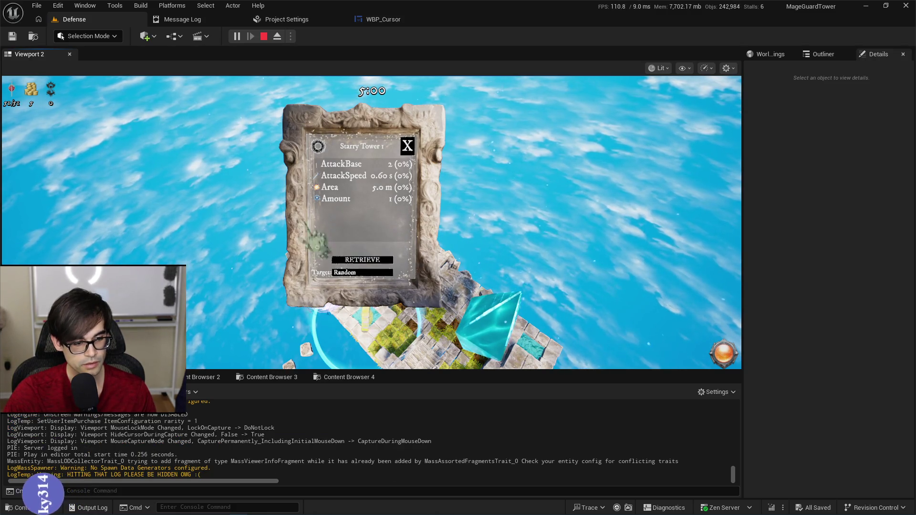
pyautogui.click(378, 23)
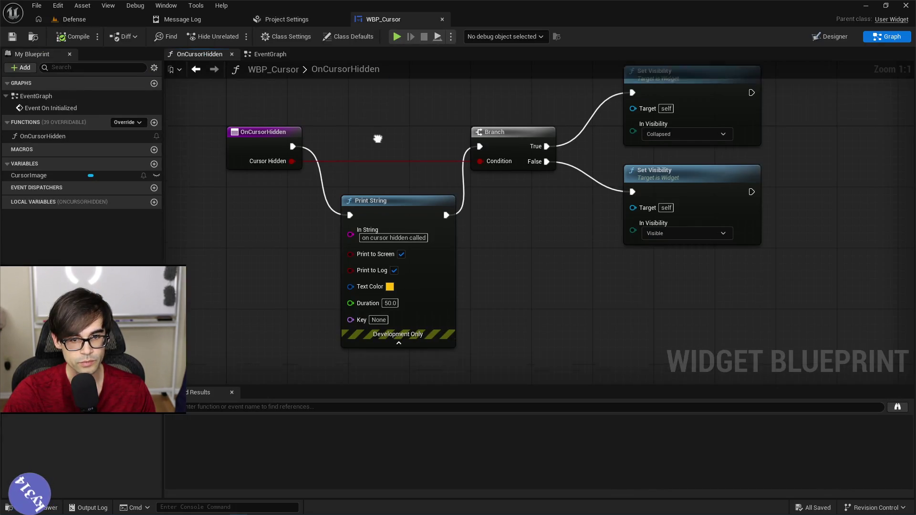
# In the EventGraph, shift Bind Event, Create Event and Print String to the right
pyautogui.hotkey('alt', 'Left')
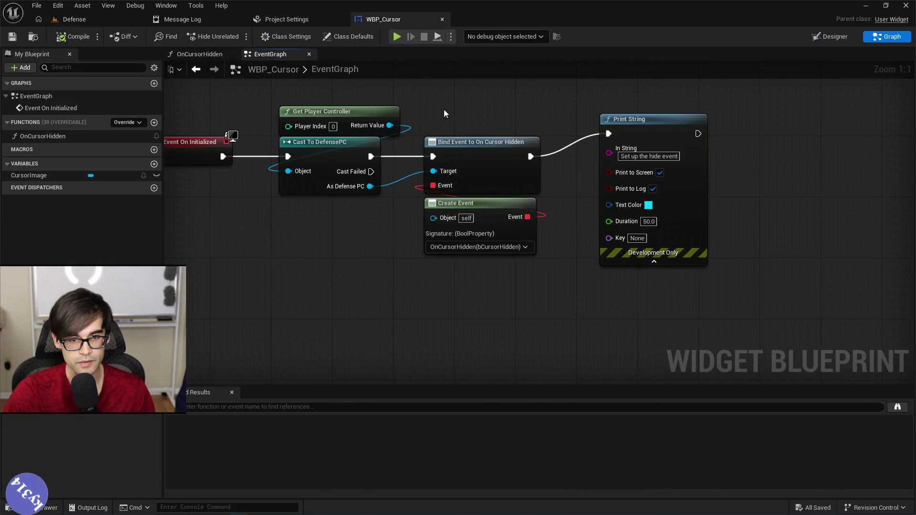
pyautogui.moveTo(444, 113); pyautogui.dragTo(714, 272)
pyautogui.moveTo(482, 144); pyautogui.dragTo(604, 143)
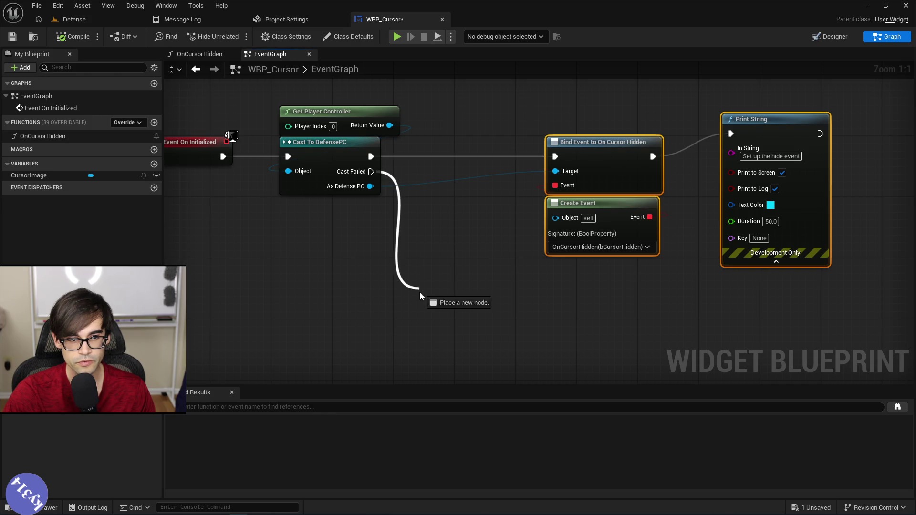
# Wire a copied Print String to Cast Failed reading 'failed set up for defensepc'
pyautogui.moveTo(420, 293); pyautogui.dragTo(420, 294)
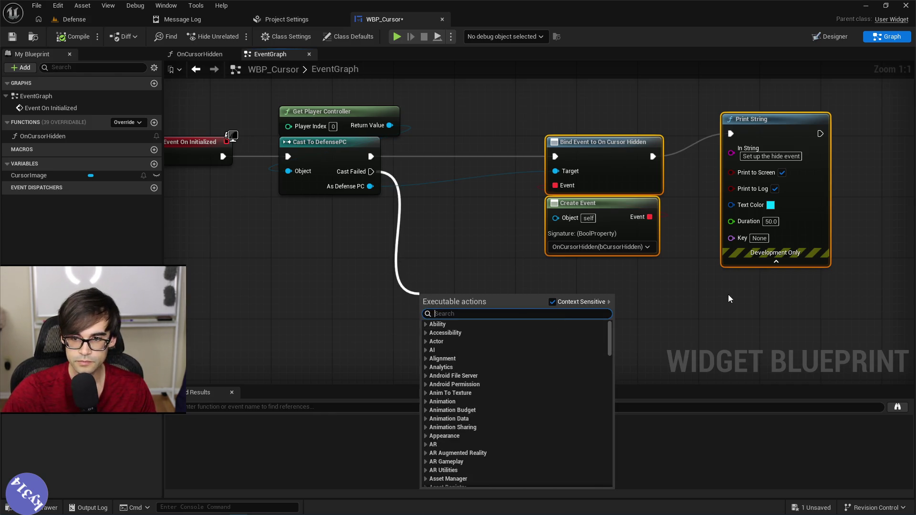
pyautogui.click(744, 162)
pyautogui.hotkey('ctrl', 'c')
pyautogui.hotkey('ctrl', 'v')
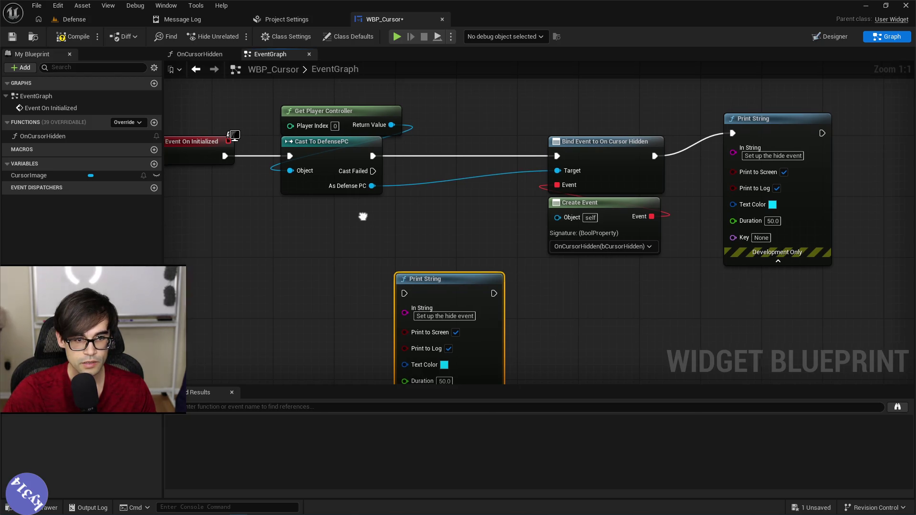
pyautogui.moveTo(405, 160); pyautogui.dragTo(420, 258)
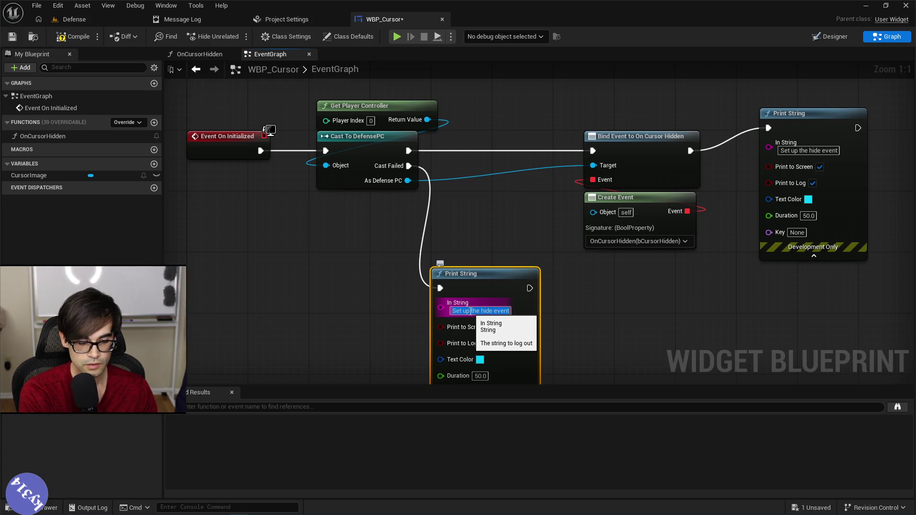
pyautogui.hotkey('ctrl', 'a')
pyautogui.write('insid')
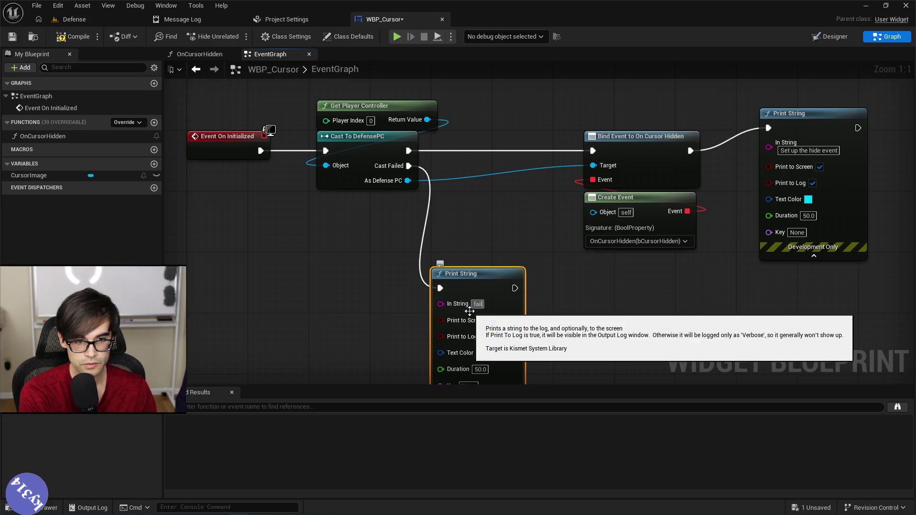
pyautogui.write('r defensepc')
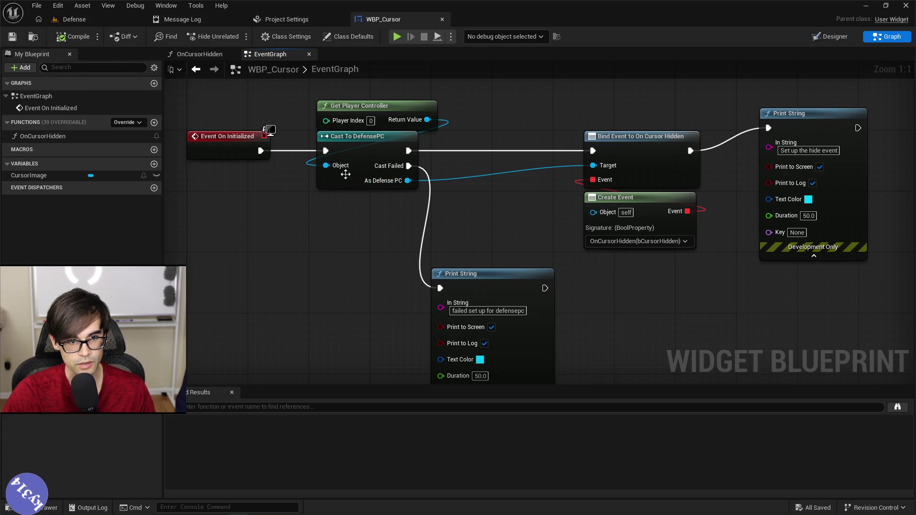
pyautogui.click(120, 20)
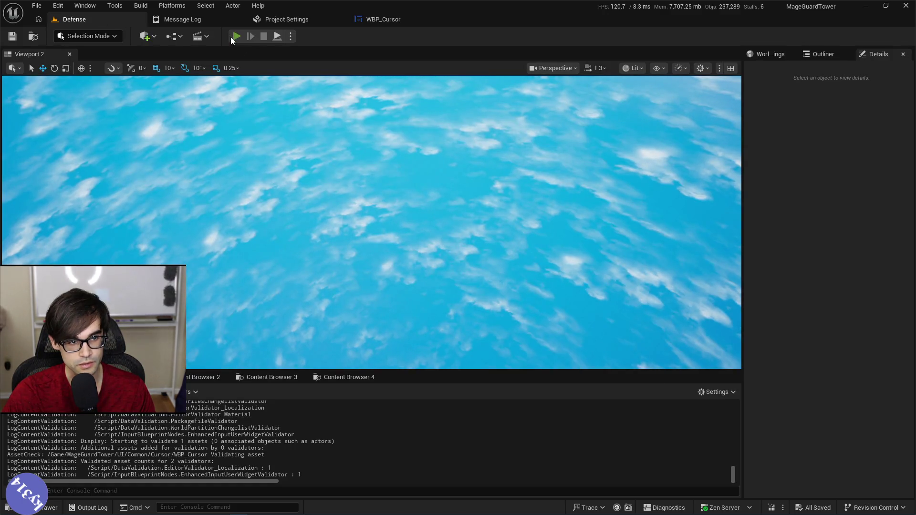
# Run the Defense level, stop the session, and reopen WBP_Cursor's EventGraph
pyautogui.click(235, 36)
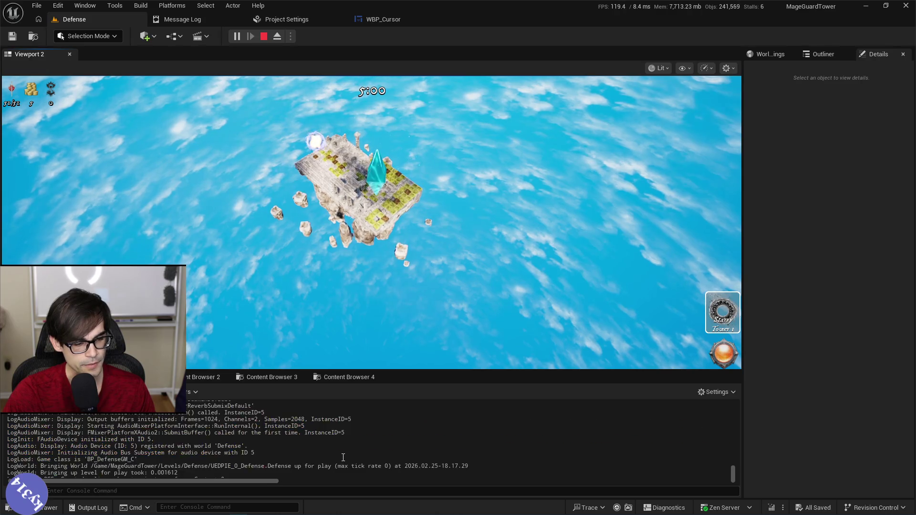
pyautogui.press('Escape')
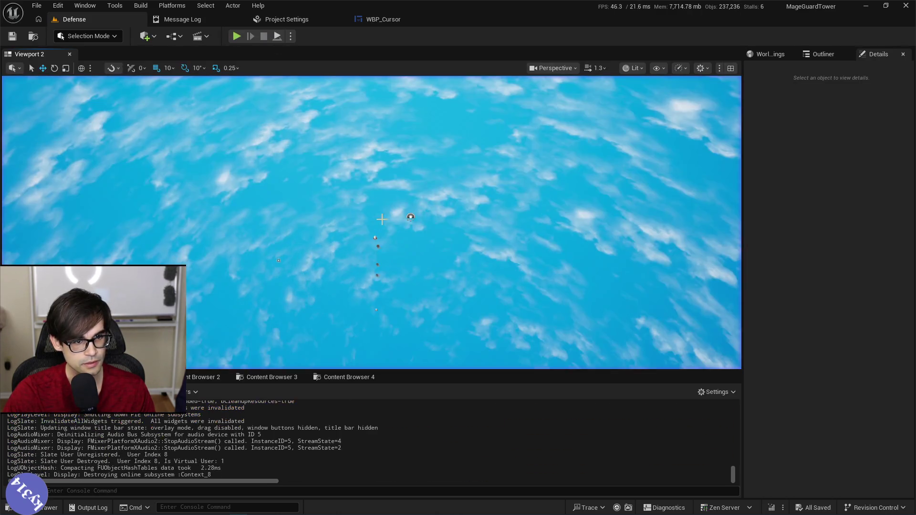
pyautogui.click(377, 19)
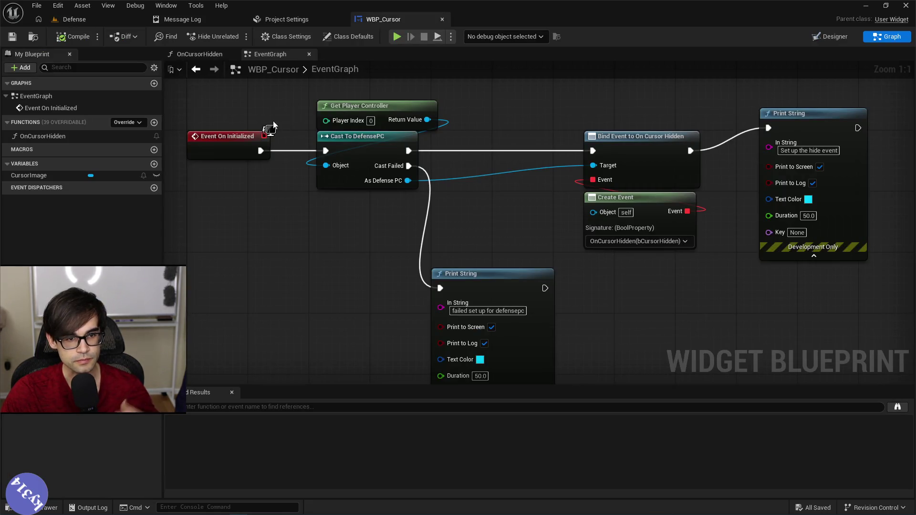
# Move the setup nodes right and insert a Print String after Event On Initialized
pyautogui.moveTo(336, 97); pyautogui.dragTo(822, 339)
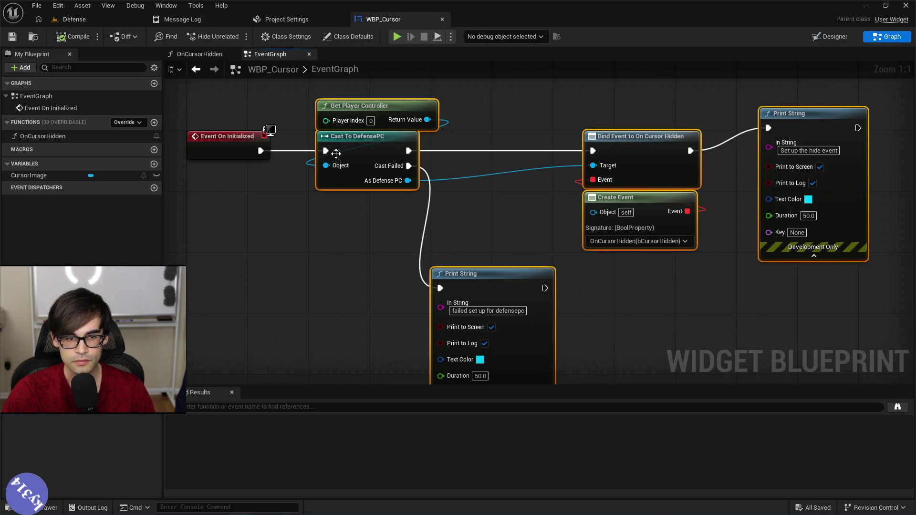
pyautogui.moveTo(337, 153); pyautogui.dragTo(489, 153)
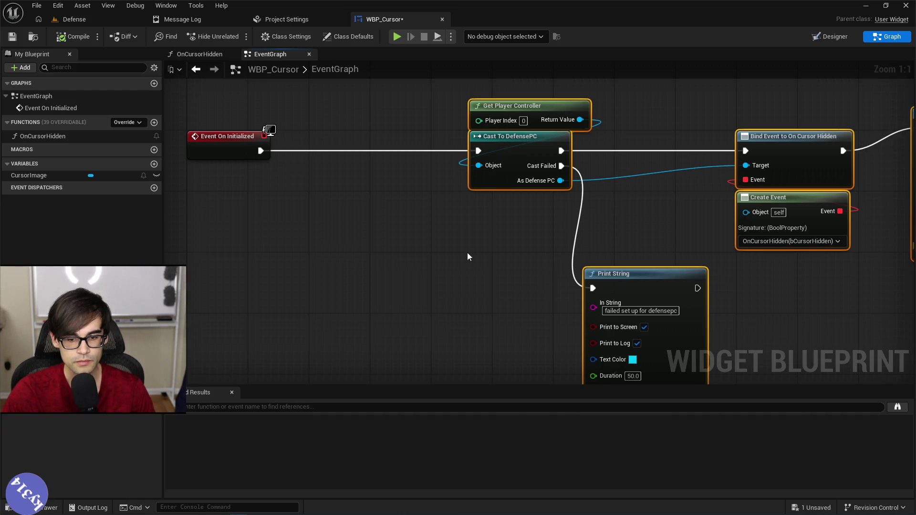
pyautogui.moveTo(468, 257)
pyautogui.mouseDown()
pyautogui.moveTo(589, 237)
pyautogui.moveTo(477, 204)
pyautogui.moveTo(441, 167)
pyautogui.mouseUp()
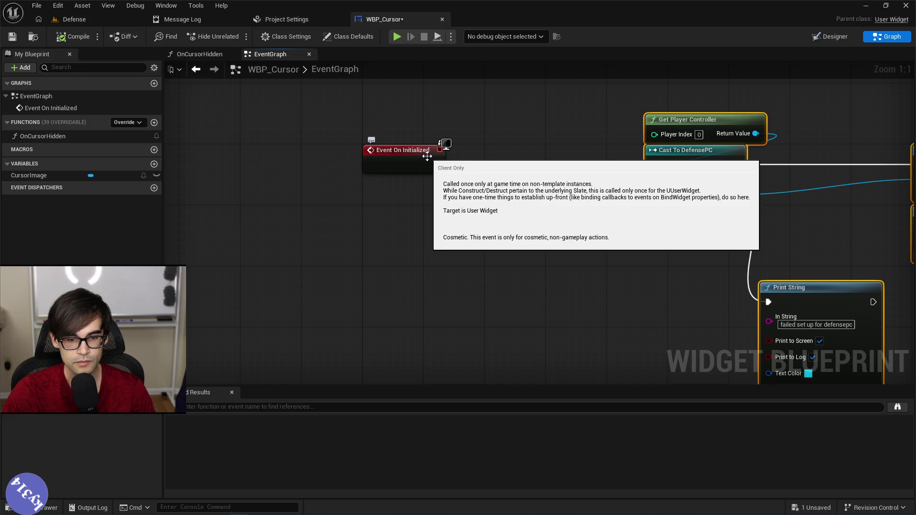
pyautogui.moveTo(448, 165); pyautogui.dragTo(481, 133)
pyautogui.write('print string')
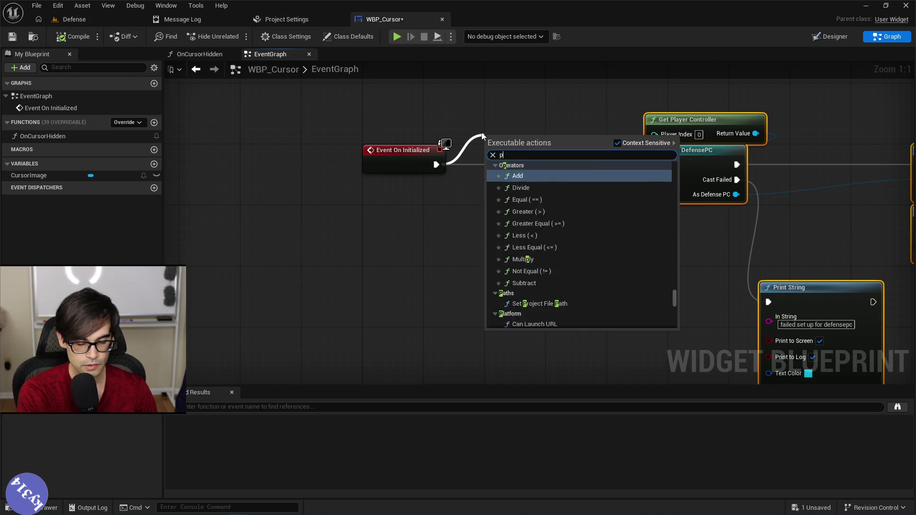
pyautogui.press('Return')
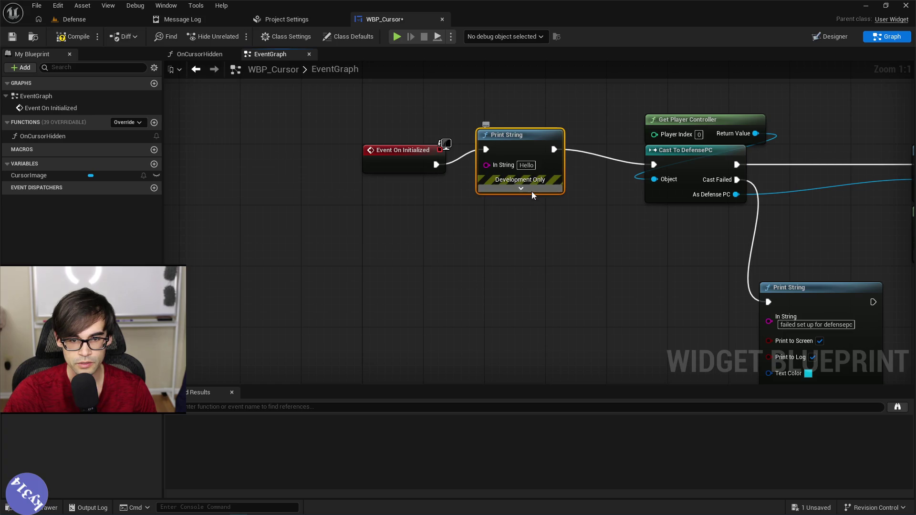
# Set the Print String's text colour to salmon and save the widget blueprint
pyautogui.click(521, 189)
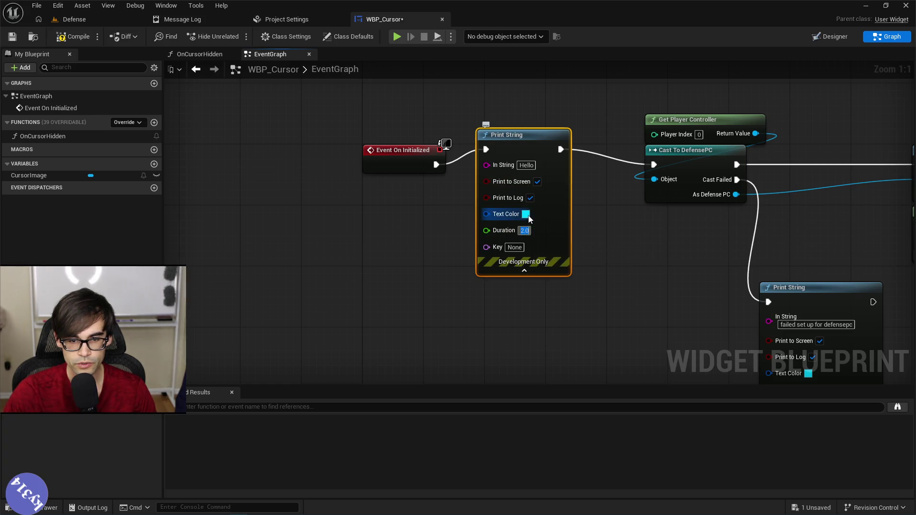
pyautogui.click(526, 214)
pyautogui.moveTo(577, 287); pyautogui.dragTo(622, 292)
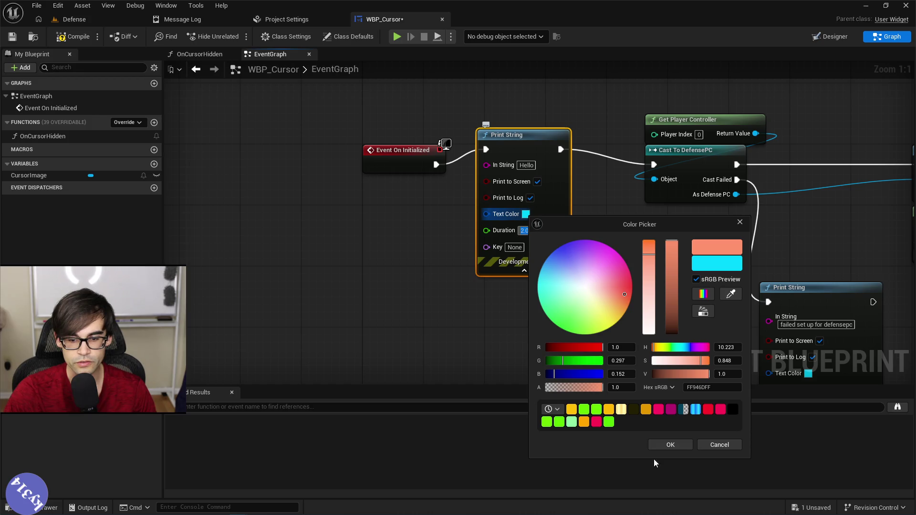
pyautogui.click(671, 445)
pyautogui.click(23, 38)
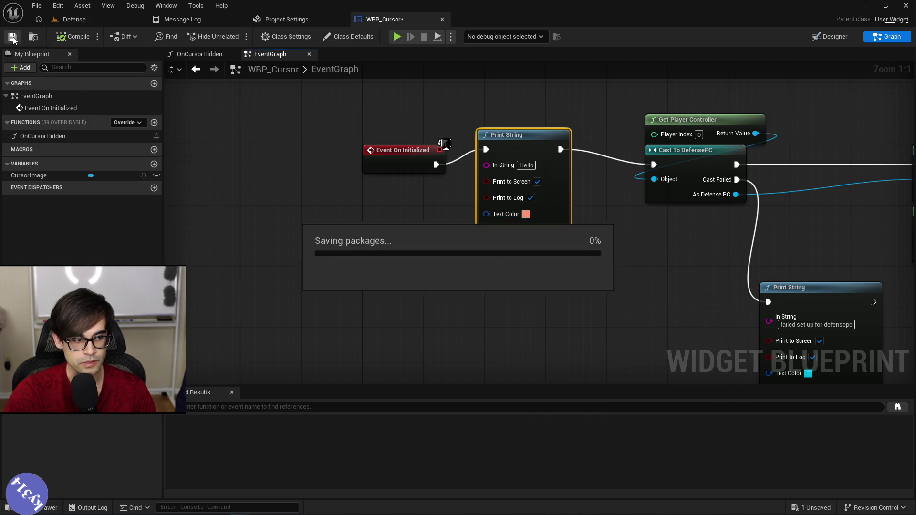
# Set the print Duration to 60, compile and save WBP_Cursor, then return to Defense
pyautogui.click(525, 231)
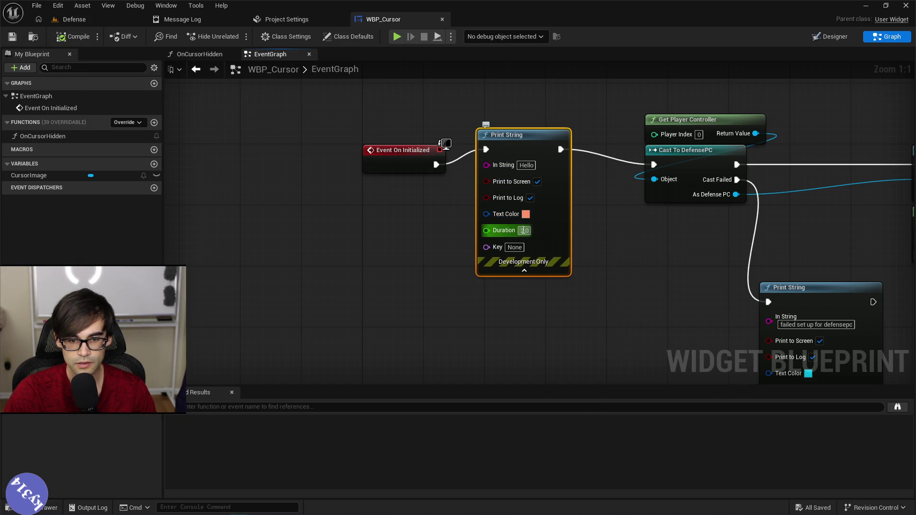
pyautogui.write('60')
pyautogui.press('Return')
pyautogui.click(577, 235)
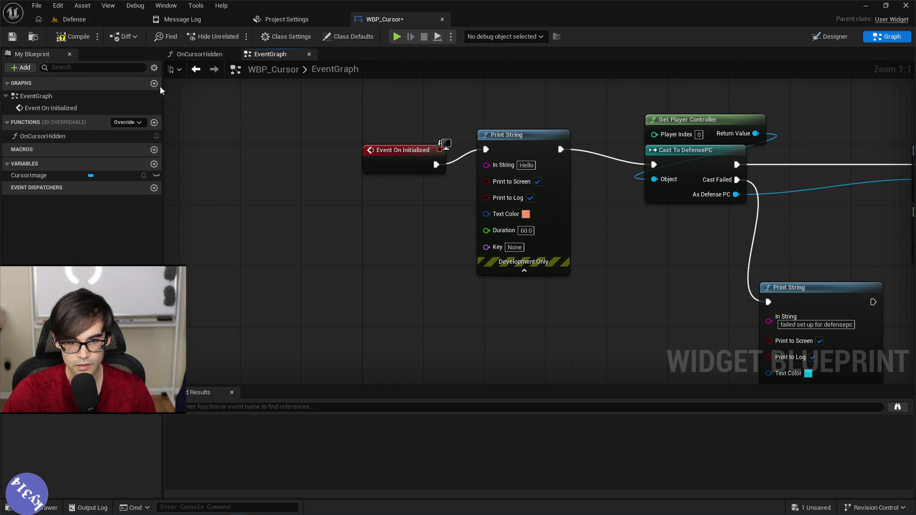
pyautogui.click(66, 34)
pyautogui.click(12, 36)
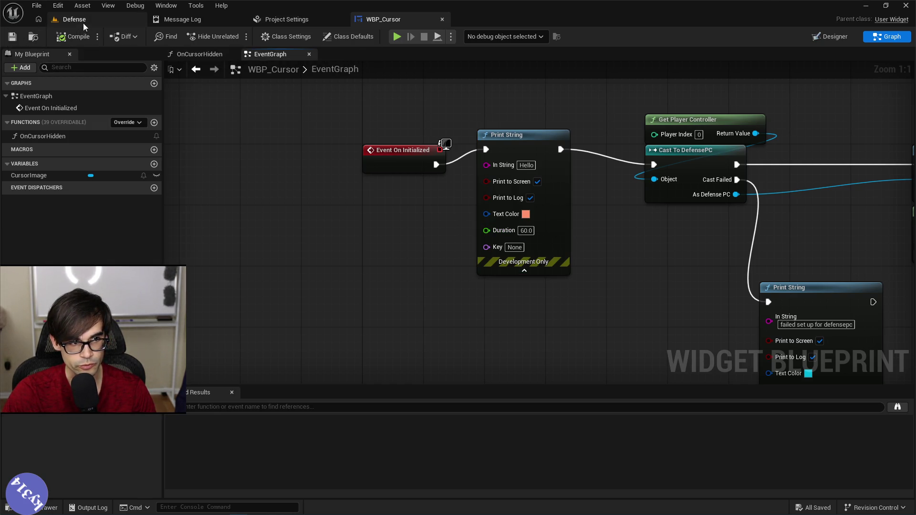
pyautogui.click(74, 19)
# Play-test the Defense level and check the claw cursor in the game view, then stop
pyautogui.hotkey('alt', 'p')
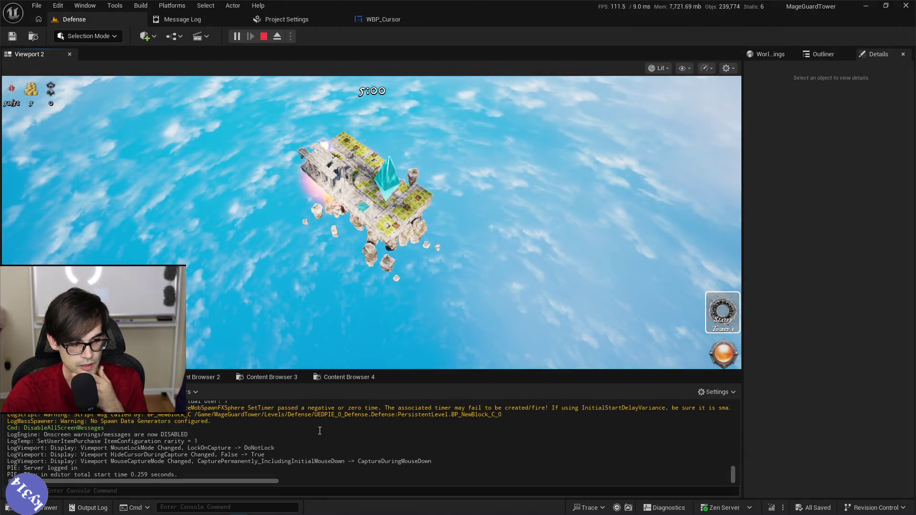
pyautogui.moveTo(8, 434); pyautogui.dragTo(70, 434)
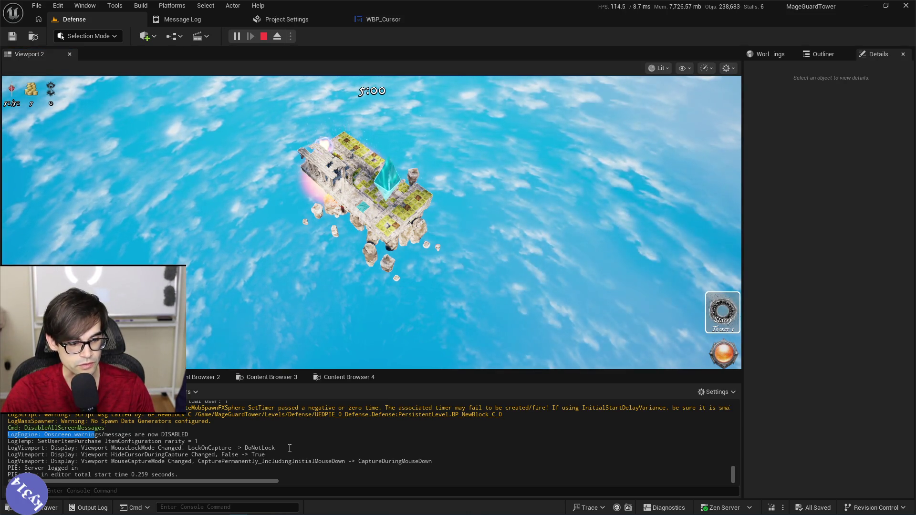
pyautogui.click(292, 291)
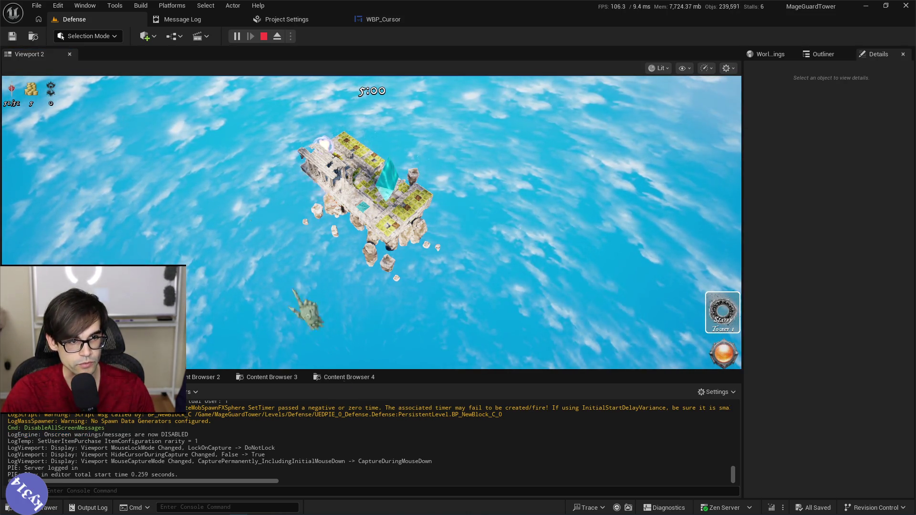
pyautogui.click(264, 36)
pyautogui.click(174, 36)
# Compile the Defense level blueprint with its DisableAllScreenMessages node, then play the level again
pyautogui.moveTo(224, 147)
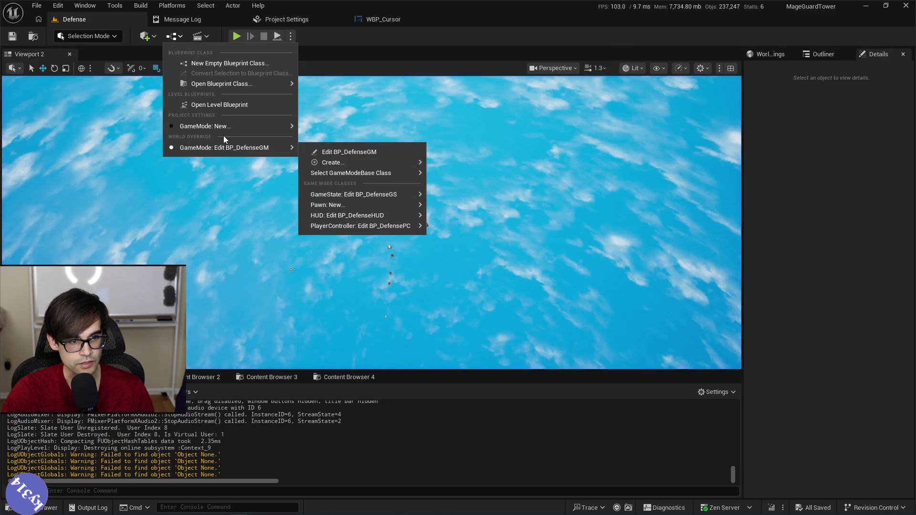
pyautogui.click(233, 103)
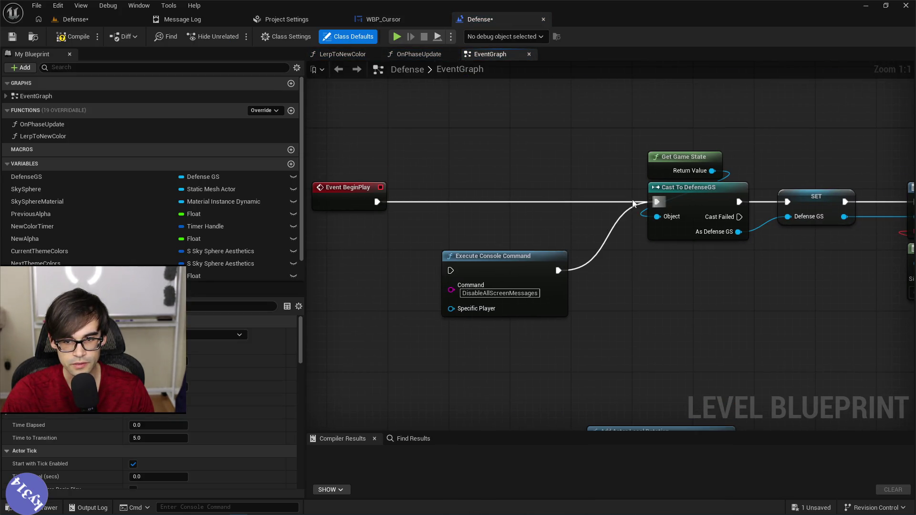
pyautogui.click(75, 36)
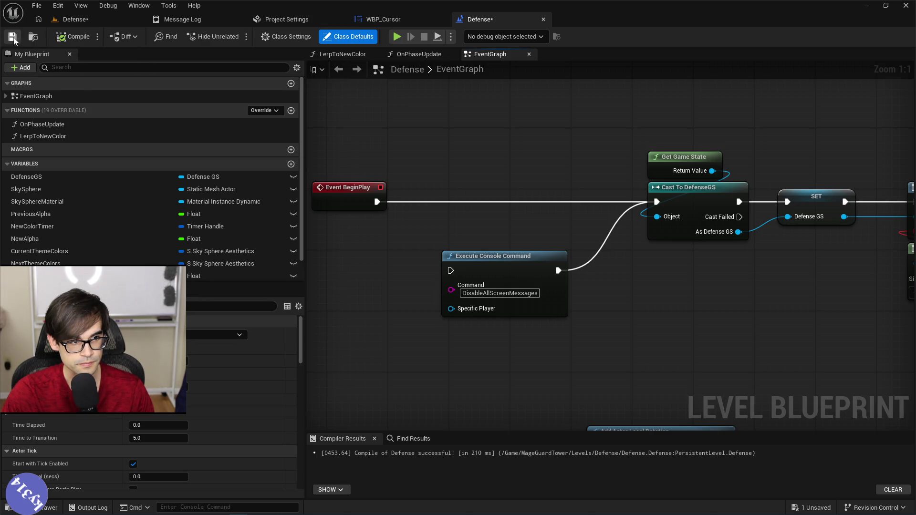
pyautogui.click(72, 19)
pyautogui.click(239, 37)
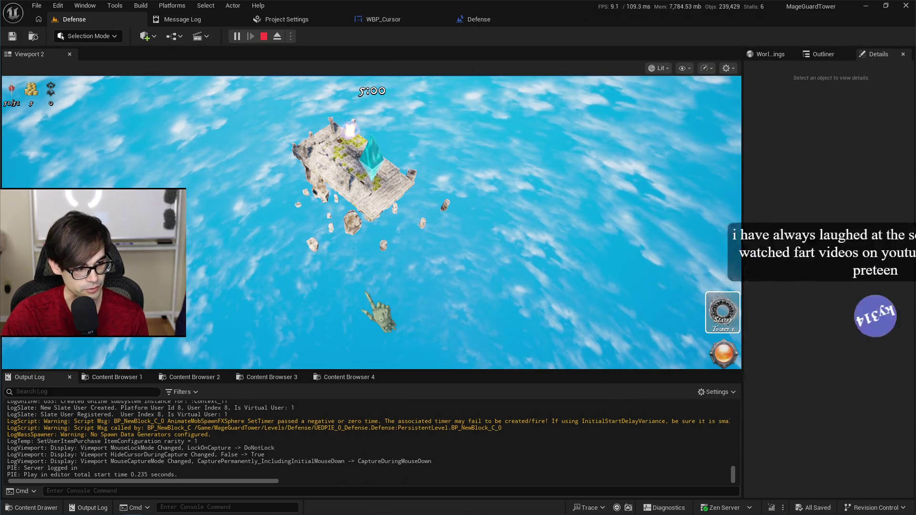
# Read the three LogScript warning lines in the Output Log, then stop the play session
pyautogui.scroll(2, 415, 276)
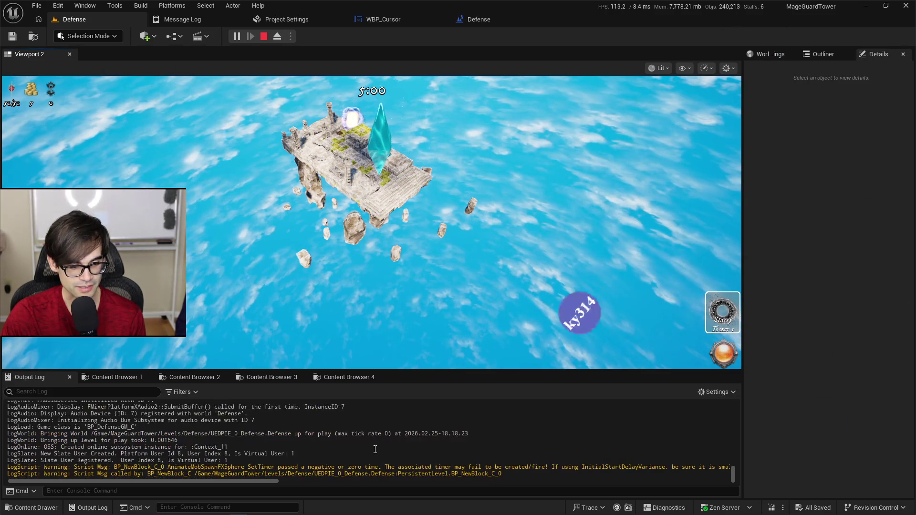
pyautogui.scroll(1, 255, 449)
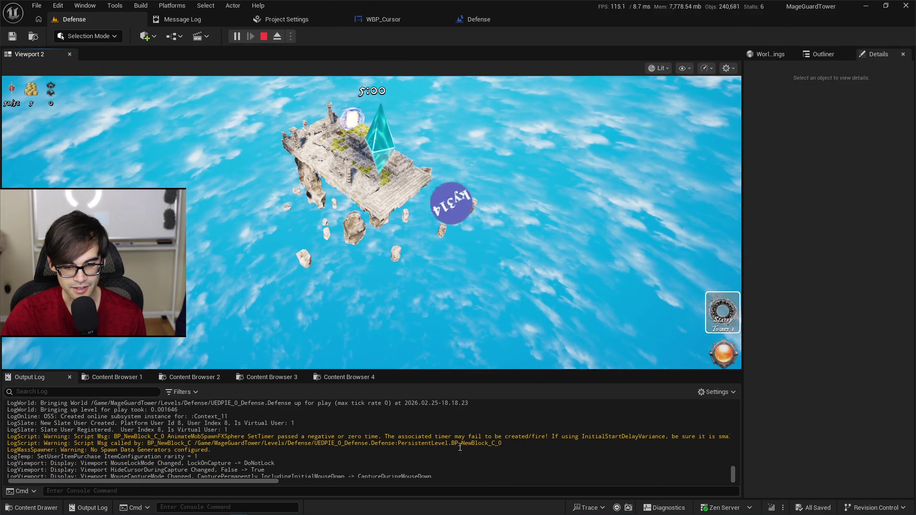
pyautogui.moveTo(530, 446); pyautogui.dragTo(10, 443)
pyautogui.click(229, 452)
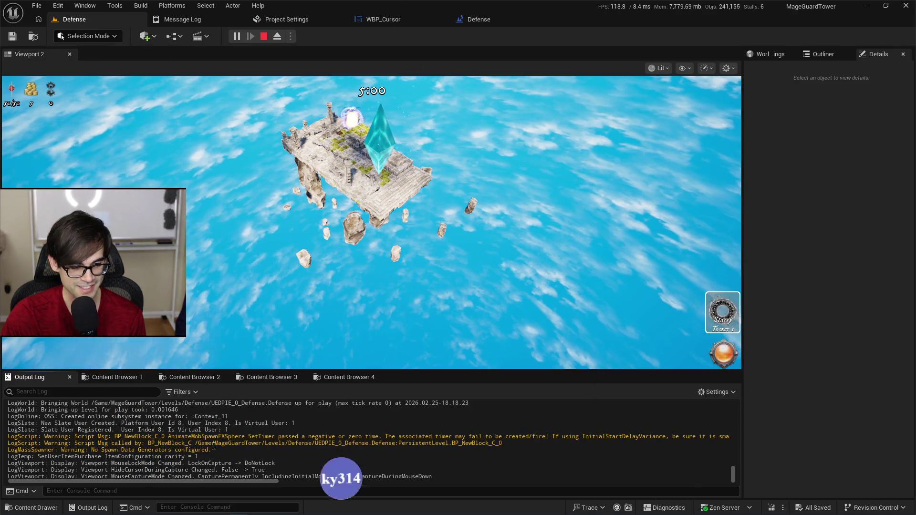
pyautogui.moveTo(228, 451); pyautogui.dragTo(7, 436)
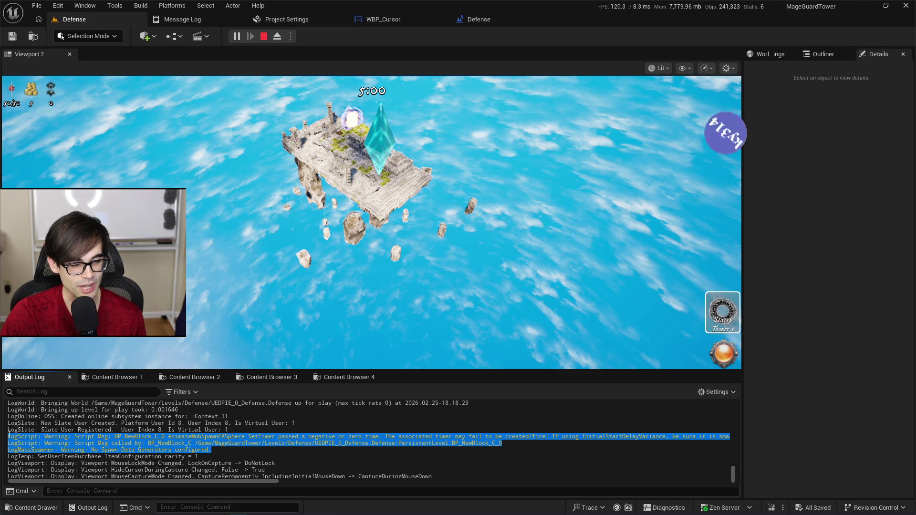
pyautogui.click(264, 465)
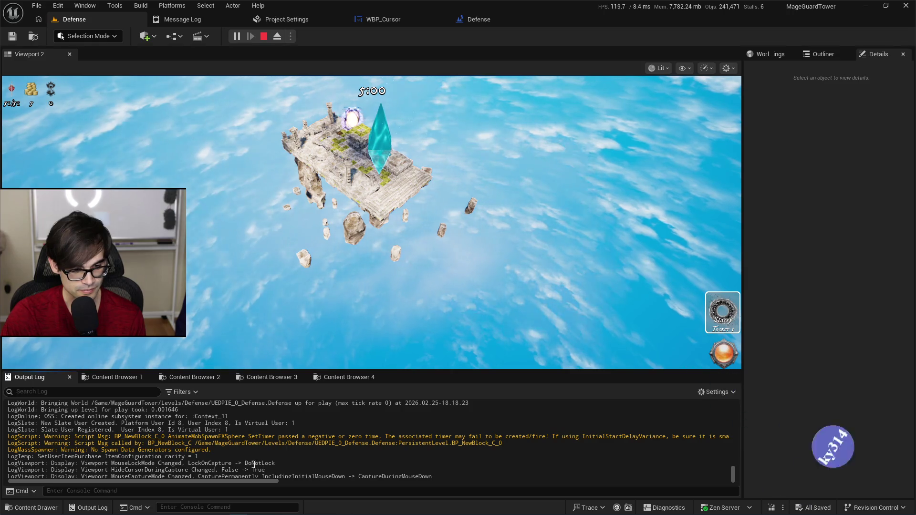
pyautogui.scroll(3, 253, 458)
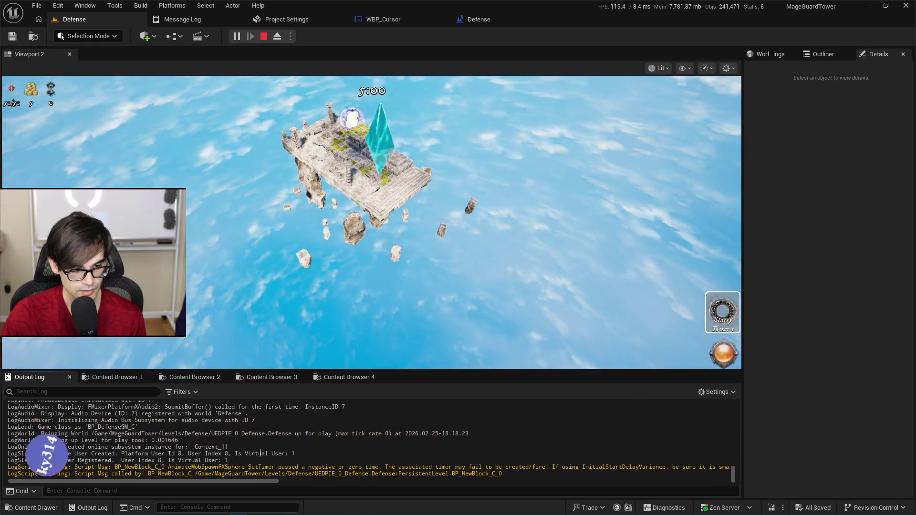
pyautogui.scroll(6, 260, 453)
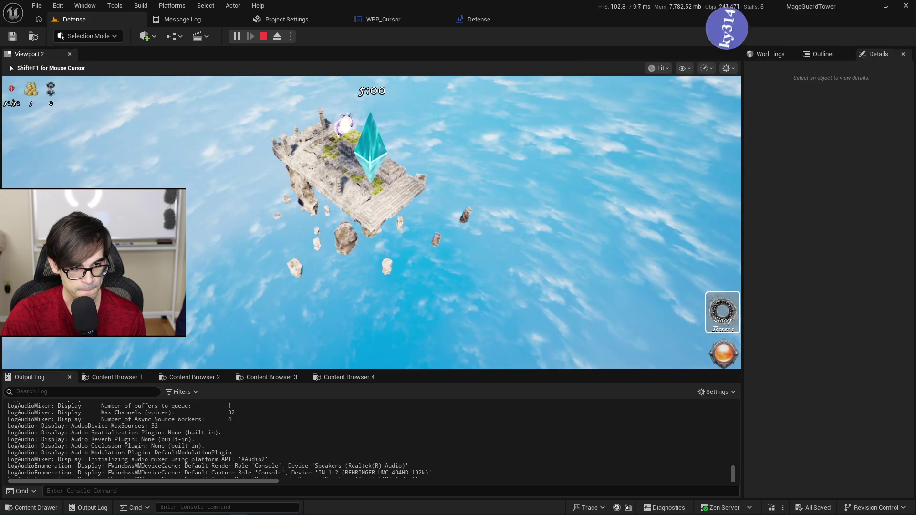
pyautogui.click(264, 36)
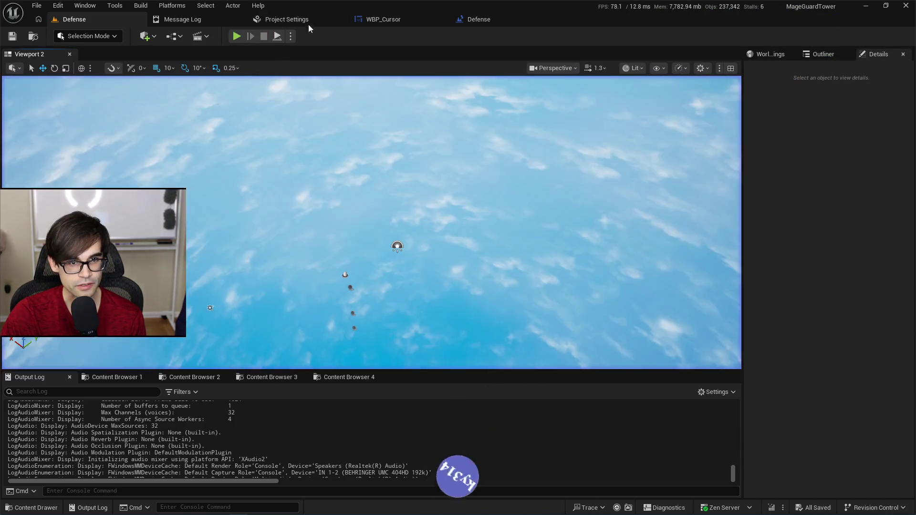
pyautogui.click(384, 20)
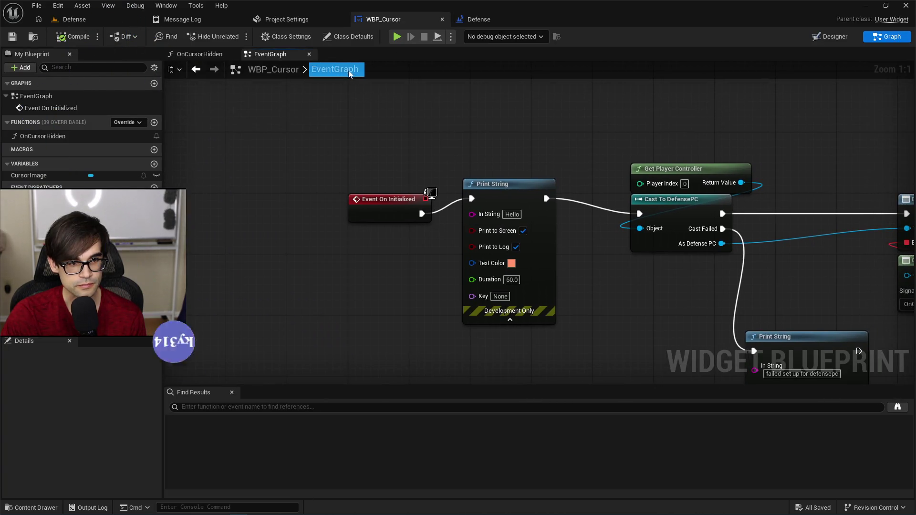
# Add an Event Tick override node to the WBP_Cursor event graph
pyautogui.click(125, 123)
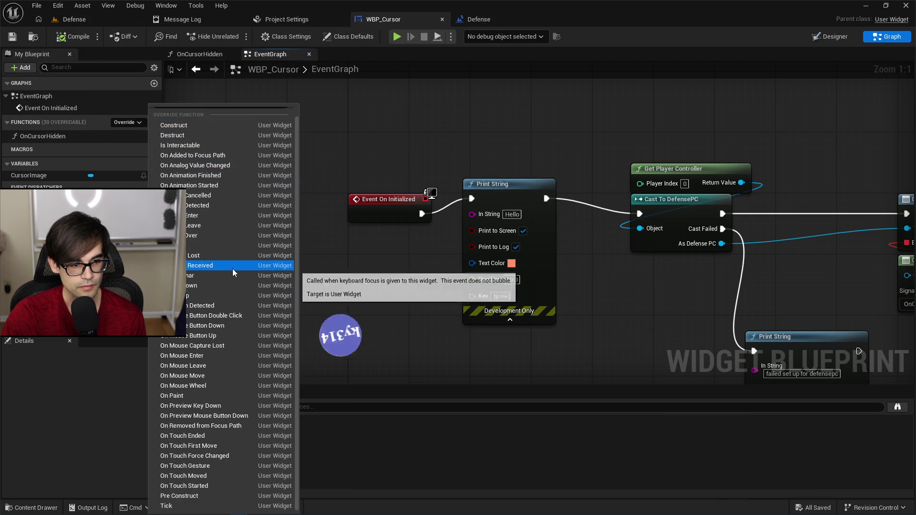
pyautogui.scroll(-1, 242, 254)
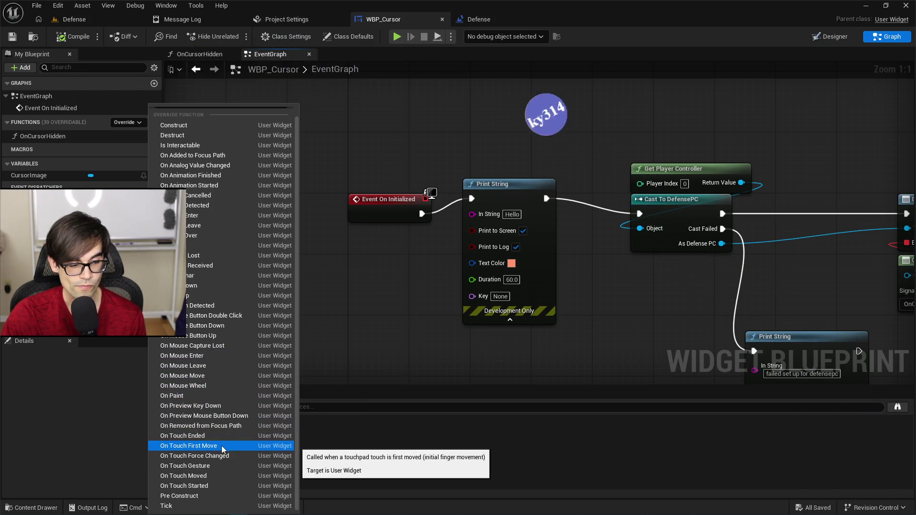
pyautogui.click(234, 505)
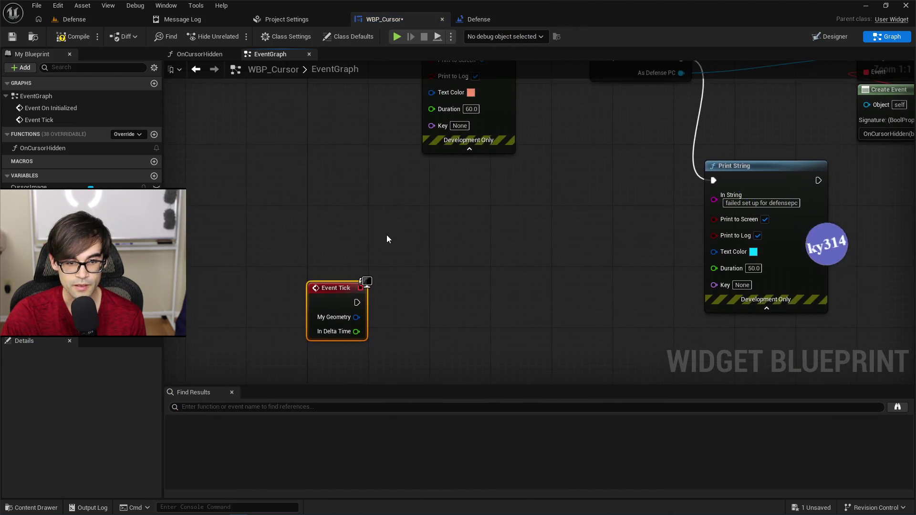
pyautogui.scroll(-2, 387, 219)
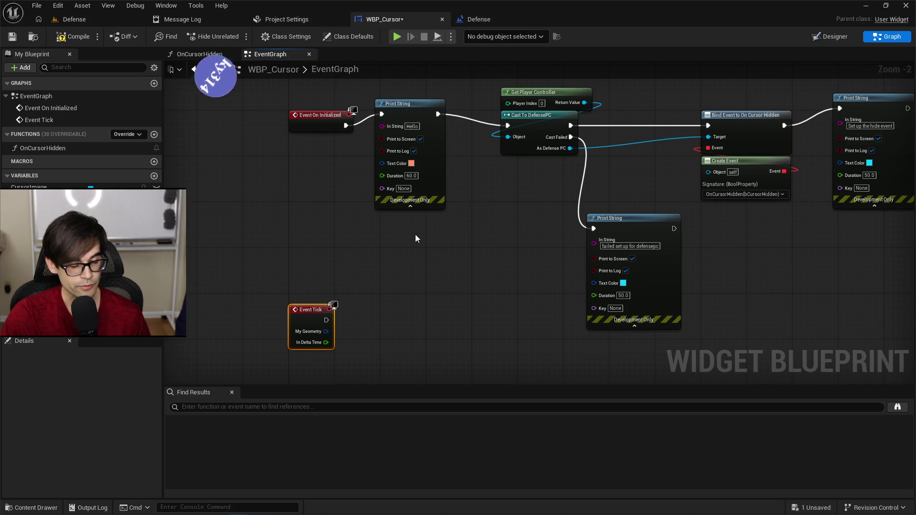
pyautogui.moveTo(490, 194); pyautogui.dragTo(440, 228)
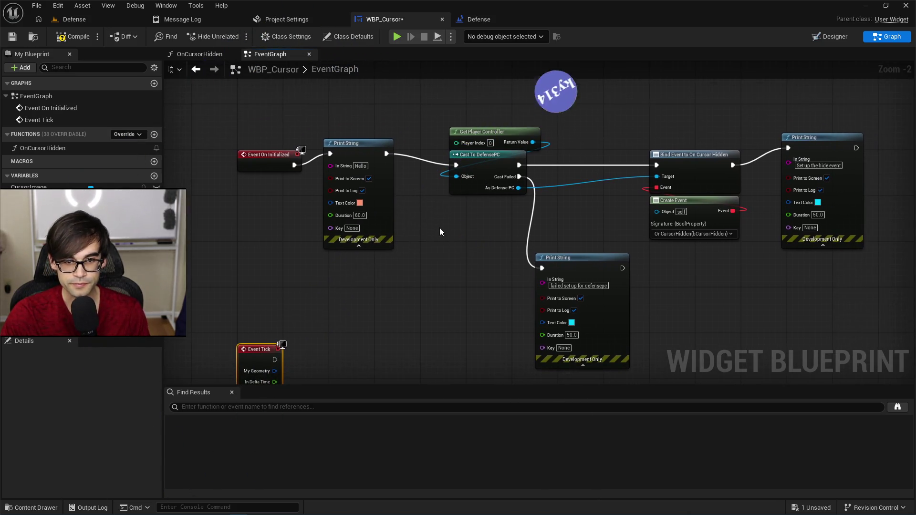
pyautogui.moveTo(424, 301)
pyautogui.mouseDown()
pyautogui.moveTo(423, 199)
pyautogui.moveTo(424, 246)
pyautogui.mouseUp()
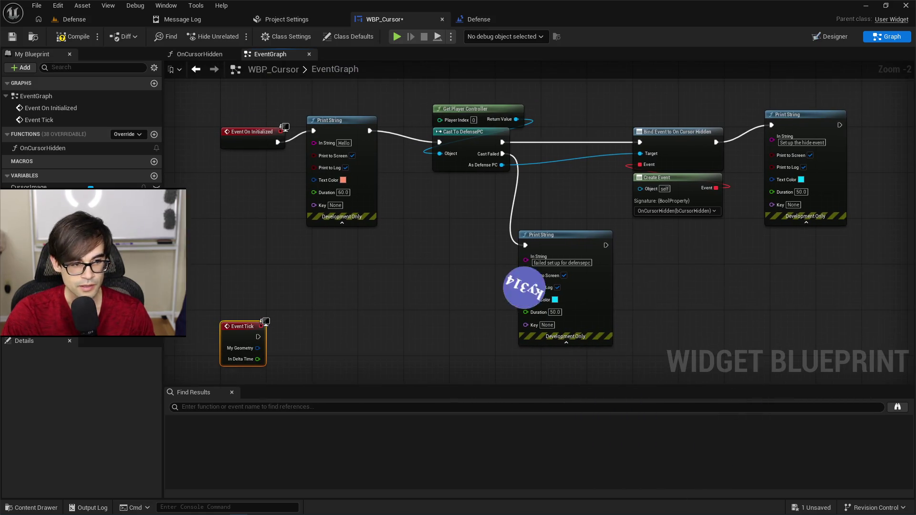
# Create a new Boolean variable named bSetUp
pyautogui.click(154, 176)
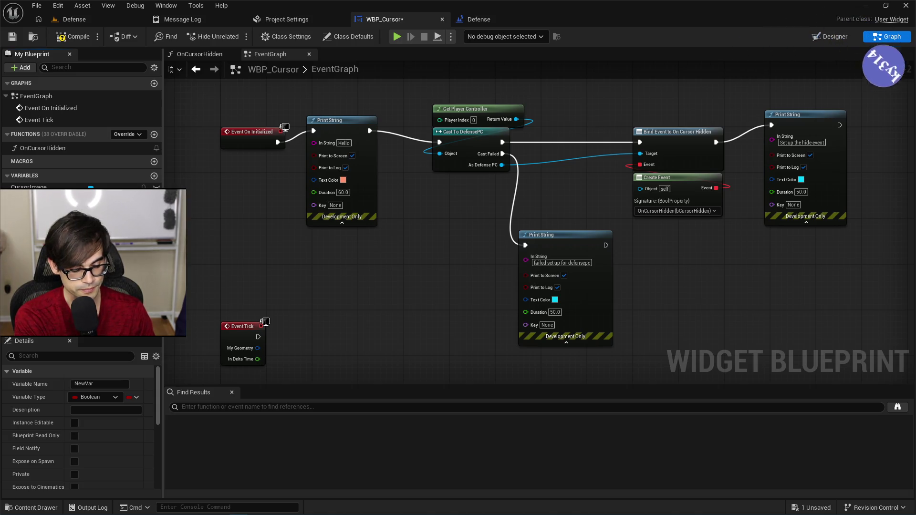
pyautogui.write('bSetUp')
pyautogui.press('Return')
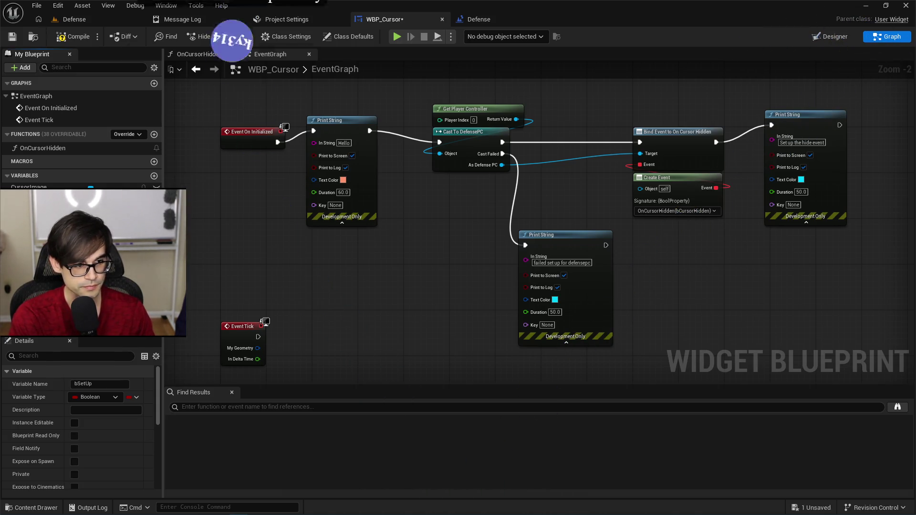
# Compile WBP_Cursor and confirm bSetUp's default value is unchecked (false)
pyautogui.scroll(-5, 96, 449)
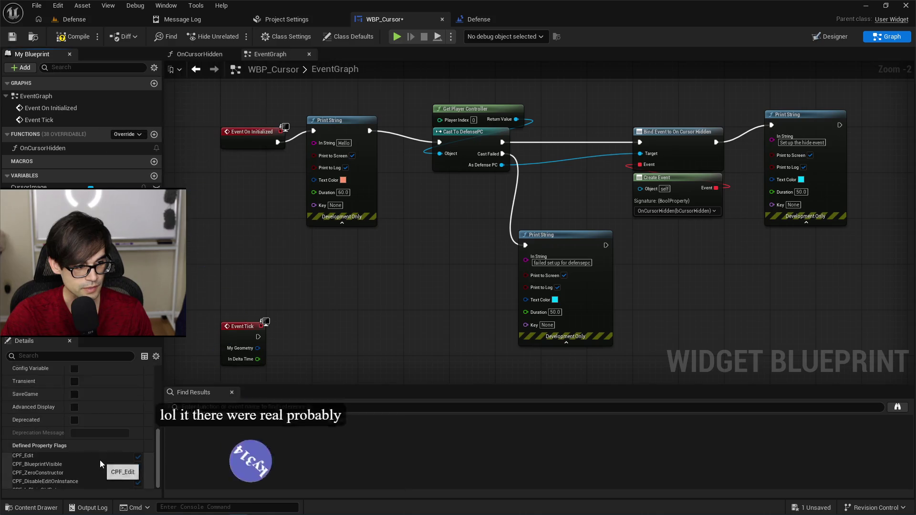
pyautogui.scroll(-2, 99, 460)
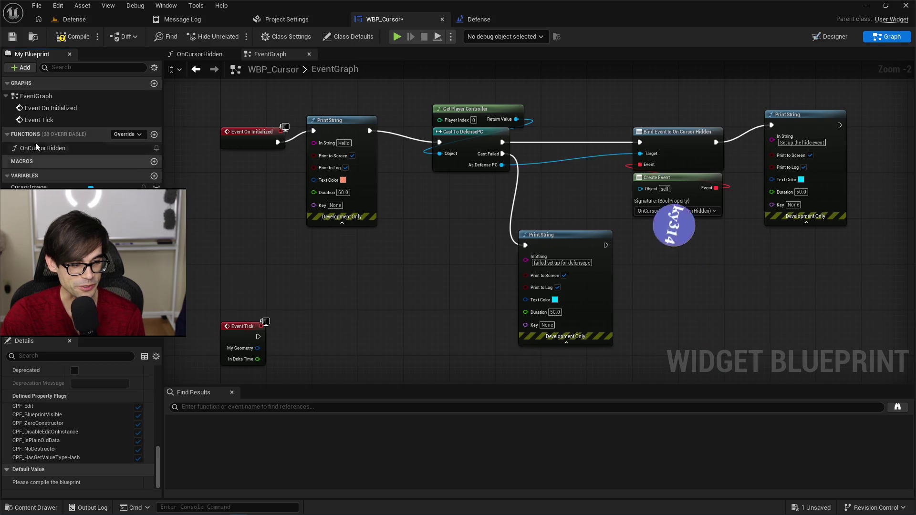
pyautogui.click(72, 36)
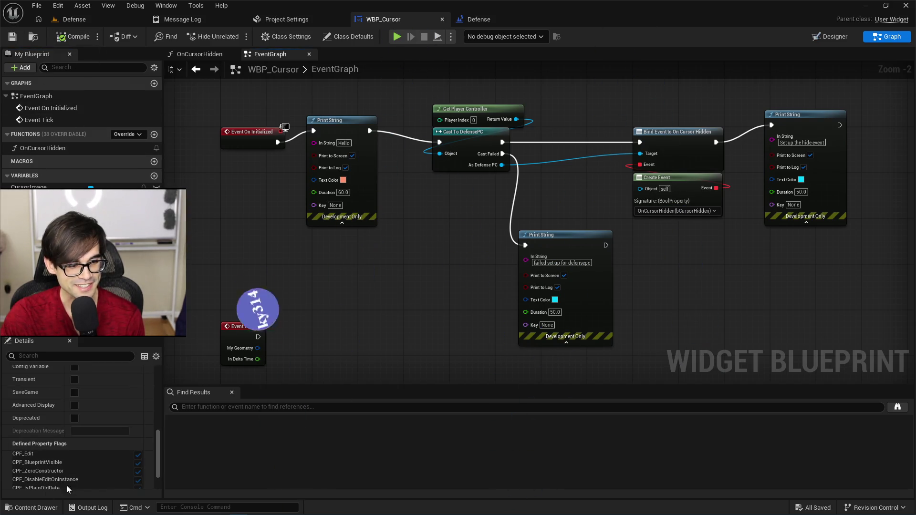
pyautogui.scroll(-2, 66, 485)
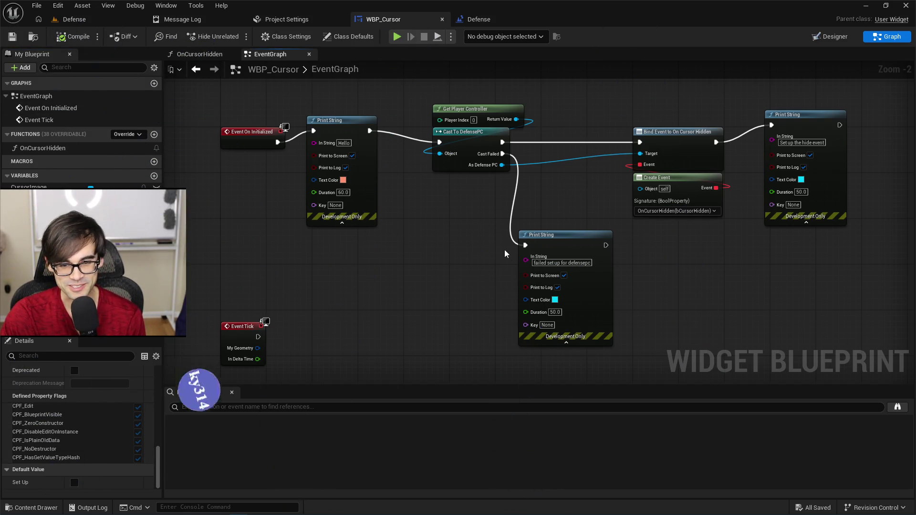
pyautogui.moveTo(564, 245); pyautogui.dragTo(563, 215)
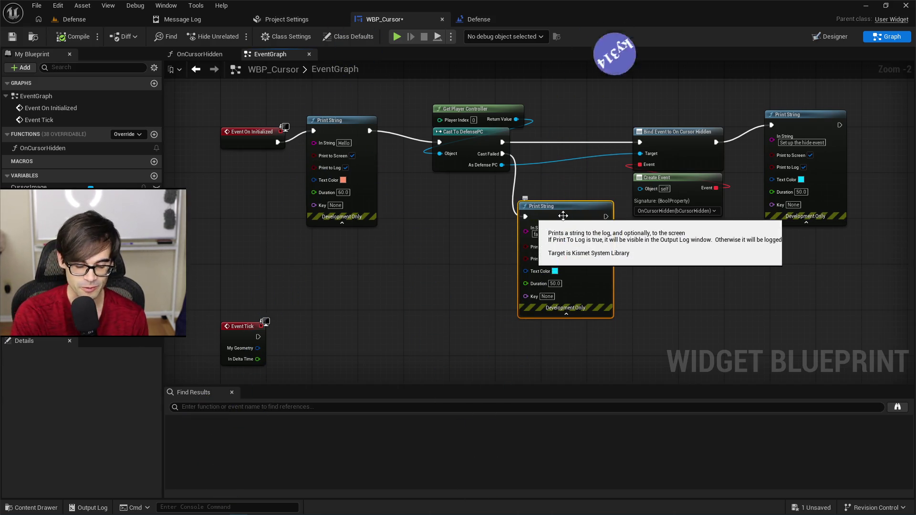
# Delete the Cast Failed Print String, line up the setup nodes in one row, and save
pyautogui.press('Delete')
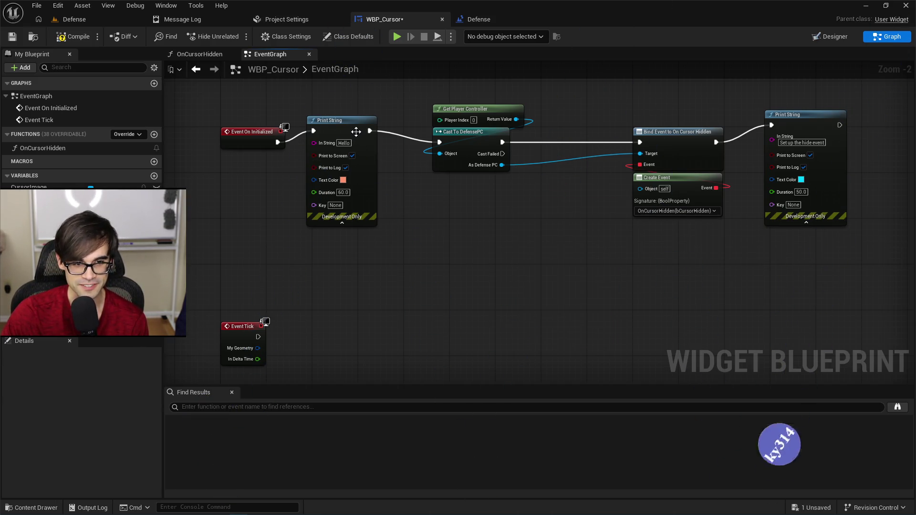
pyautogui.moveTo(356, 131); pyautogui.dragTo(356, 142)
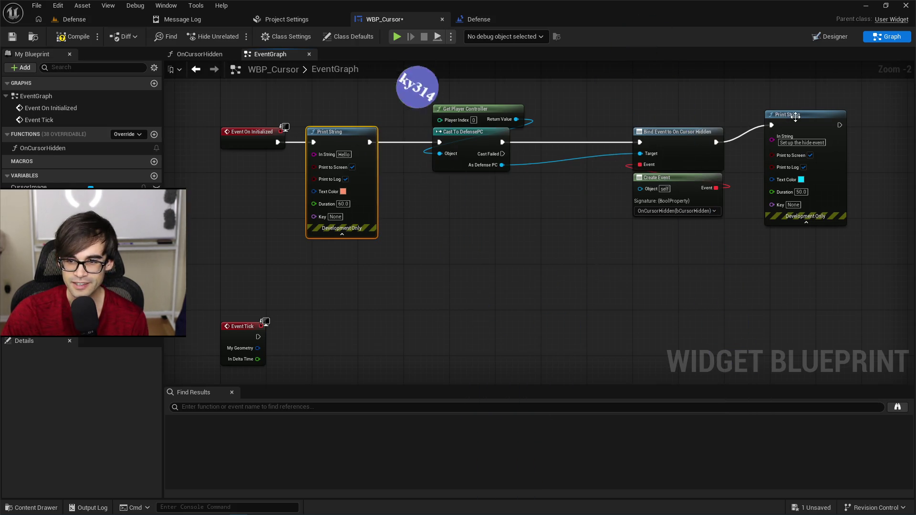
pyautogui.moveTo(796, 117); pyautogui.dragTo(800, 135)
pyautogui.keyDown('shift'); pyautogui.moveTo(672, 110); pyautogui.dragTo(747, 181); pyautogui.keyUp('shift')
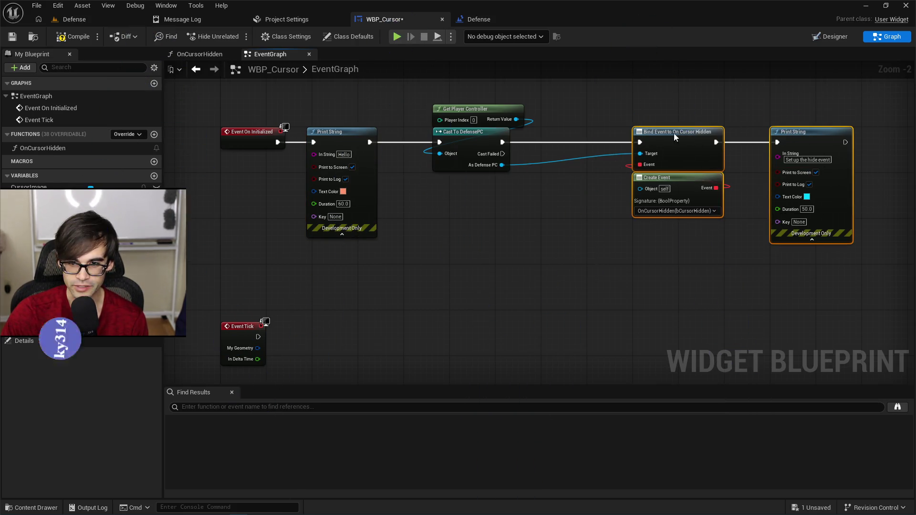
pyautogui.moveTo(675, 137); pyautogui.dragTo(635, 137)
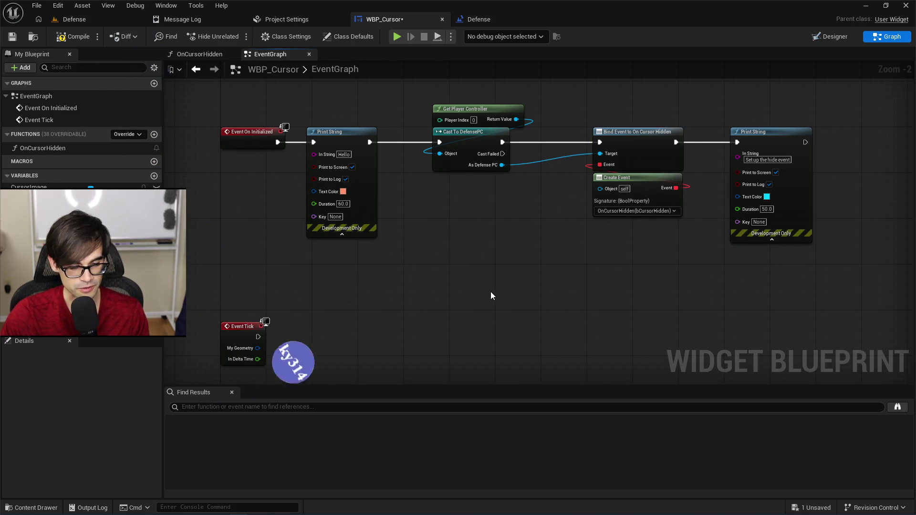
pyautogui.click(491, 291)
pyautogui.moveTo(491, 291); pyautogui.dragTo(502, 221)
pyautogui.hotkey('ctrl', 's')
# Place Event Tick beside the setup chain and detach that chain from Event On Initialized
pyautogui.moveTo(252, 268)
pyautogui.mouseDown()
pyautogui.moveTo(260, 275)
pyautogui.moveTo(253, 296)
pyautogui.mouseUp()
pyautogui.moveTo(358, 181)
pyautogui.mouseDown()
pyautogui.moveTo(362, 268)
pyautogui.moveTo(439, 259)
pyautogui.moveTo(784, 150)
pyautogui.mouseUp()
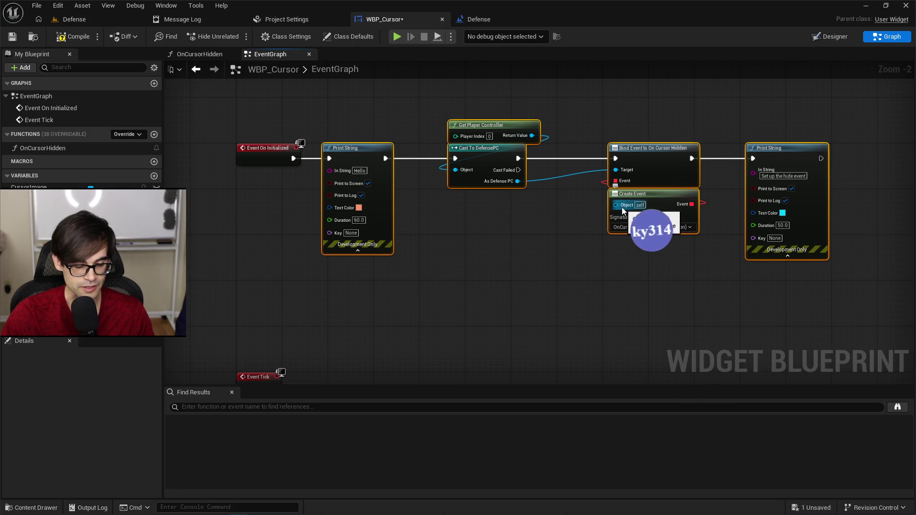
pyautogui.hotkey('ctrl', 's')
pyautogui.moveTo(379, 345)
pyautogui.mouseDown()
pyautogui.moveTo(369, 331)
pyautogui.moveTo(373, 290)
pyautogui.moveTo(329, 365)
pyautogui.mouseUp()
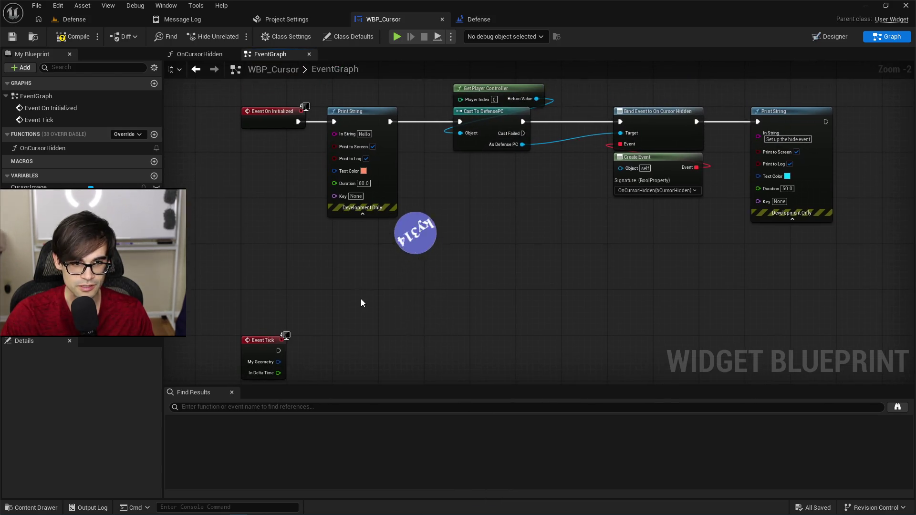
pyautogui.keyDown('alt'); pyautogui.click(296, 125); pyautogui.keyUp('alt')
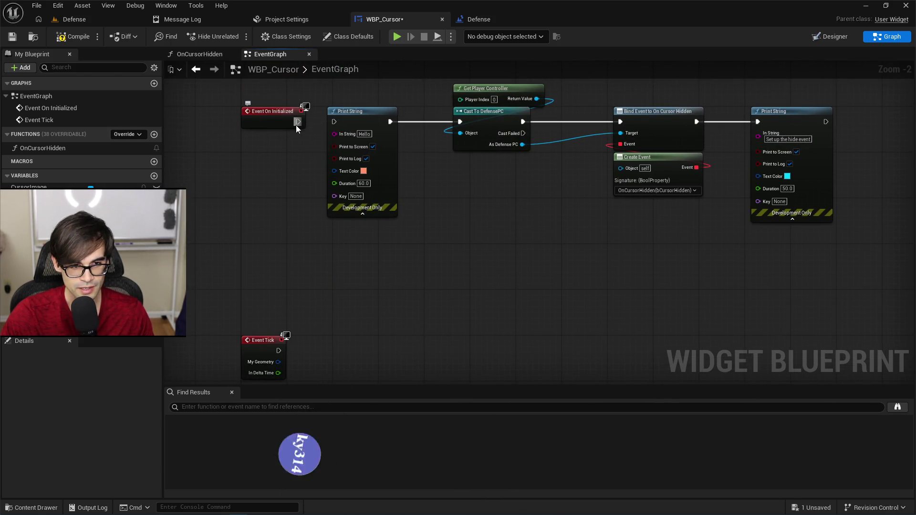
pyautogui.moveTo(399, 374)
pyautogui.mouseDown()
pyautogui.moveTo(348, 245)
pyautogui.moveTo(432, 241)
pyautogui.mouseUp()
# Duplicate the setup chain, delete the Hello Print String copy, and move the rest toward Event Tick
pyautogui.hotkey('ctrl', 'v')
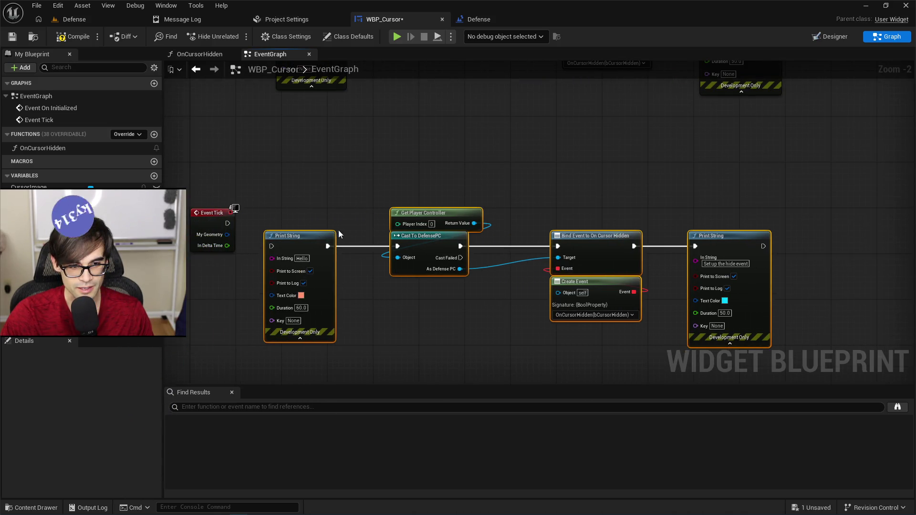
pyautogui.click(329, 278)
pyautogui.press('Delete')
pyautogui.moveTo(348, 174); pyautogui.dragTo(768, 300)
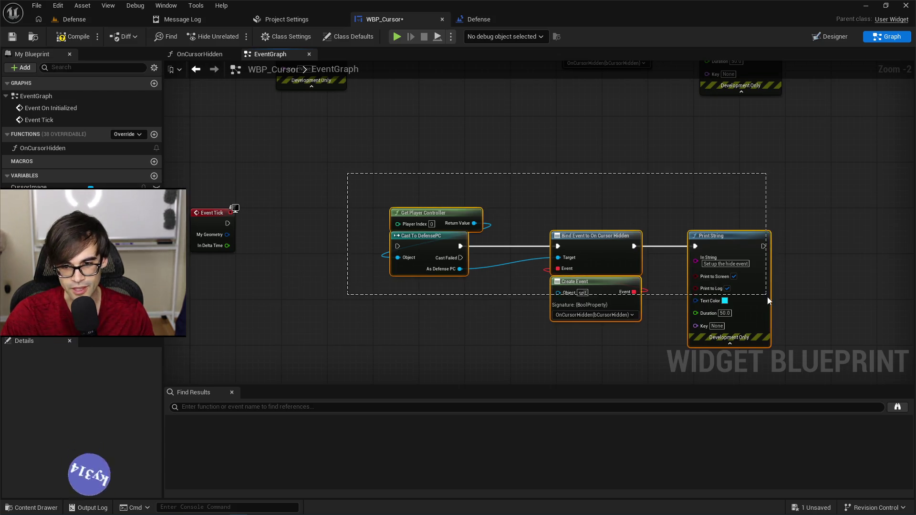
pyautogui.moveTo(428, 241); pyautogui.dragTo(356, 226)
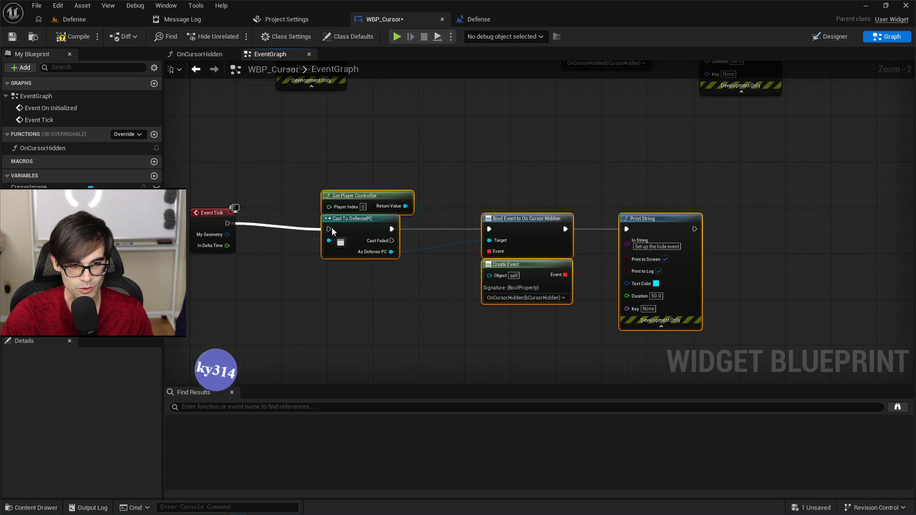
pyautogui.moveTo(507, 231); pyautogui.dragTo(484, 226)
pyautogui.moveTo(557, 205)
pyautogui.mouseDown()
pyautogui.moveTo(528, 182)
pyautogui.moveTo(458, 173)
pyautogui.mouseUp()
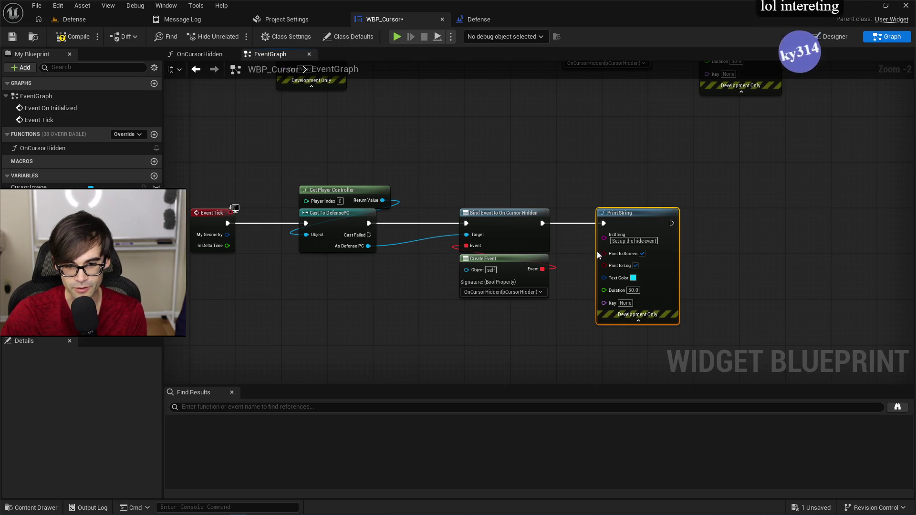
# Space out the five duplicated chain nodes, from Get Player Controller onward, after Event Tick
pyautogui.moveTo(293, 157); pyautogui.dragTo(741, 306)
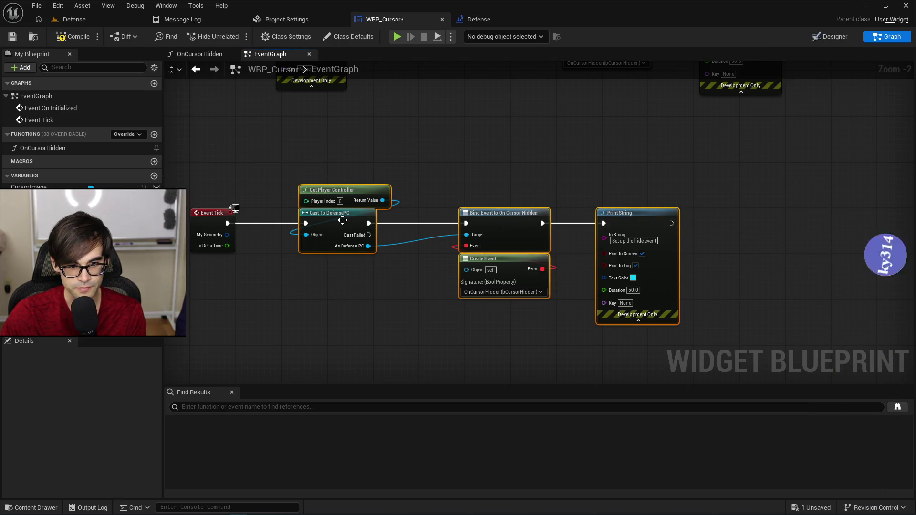
pyautogui.moveTo(343, 220); pyautogui.dragTo(375, 220)
pyautogui.scroll(2, 212, 241)
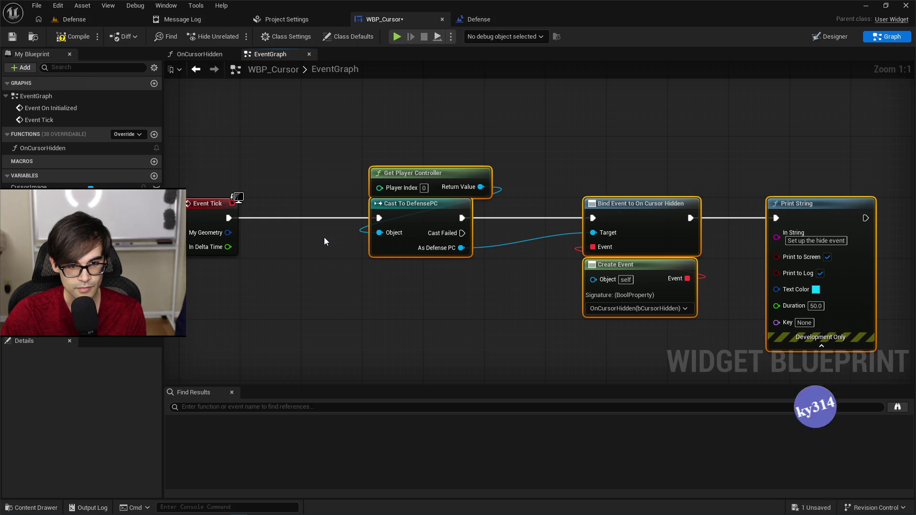
pyautogui.moveTo(359, 136)
pyautogui.mouseDown()
pyautogui.moveTo(436, 206)
pyautogui.moveTo(407, 215)
pyautogui.moveTo(445, 214)
pyautogui.mouseUp()
pyautogui.moveTo(425, 154); pyautogui.dragTo(903, 348)
pyautogui.moveTo(443, 222); pyautogui.dragTo(544, 219)
# Add a bSetUp getter and Branch after Event Tick, wiring False to Cast To DefensePC
pyautogui.moveTo(38, 198)
pyautogui.mouseDown()
pyautogui.moveTo(385, 219)
pyautogui.moveTo(384, 276)
pyautogui.moveTo(426, 276)
pyautogui.moveTo(436, 239)
pyautogui.mouseUp()
pyautogui.click(402, 233)
pyautogui.write('branch')
pyautogui.press('Return')
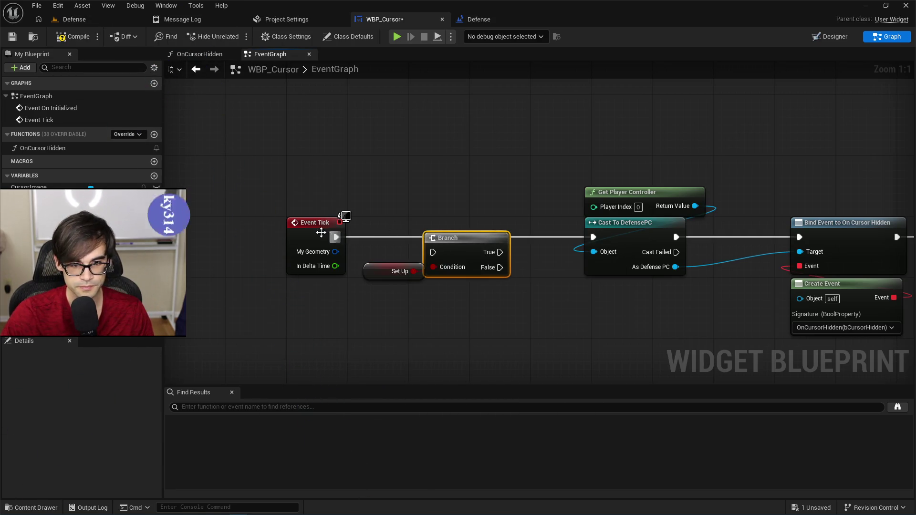
pyautogui.moveTo(336, 237)
pyautogui.mouseDown()
pyautogui.moveTo(434, 252)
pyautogui.moveTo(455, 230)
pyautogui.mouseUp()
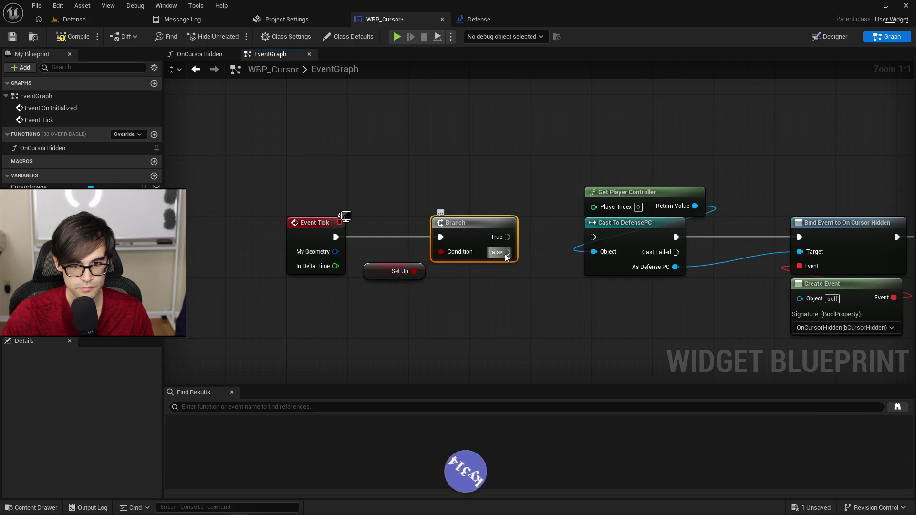
pyautogui.moveTo(507, 257); pyautogui.dragTo(594, 241)
pyautogui.click(372, 267)
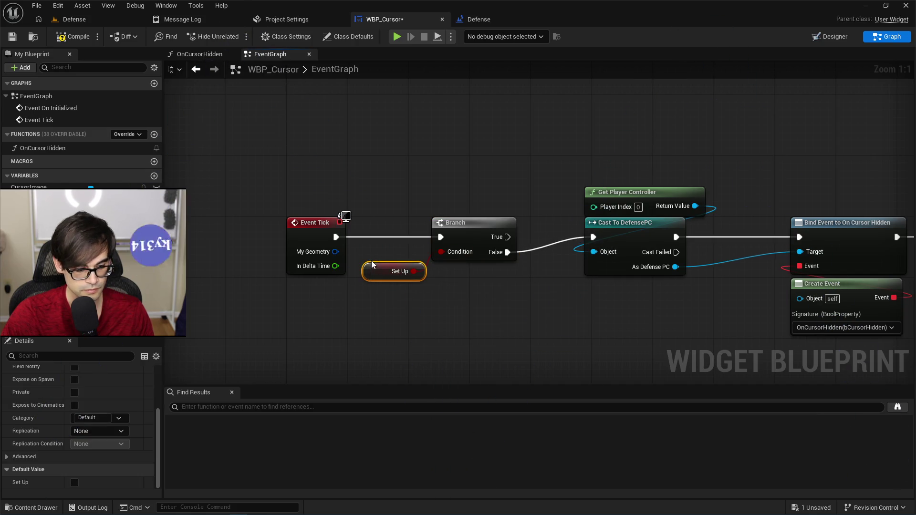
# After the final Print String, add a SET bSetUp node set to true and remove the leftover getter
pyautogui.moveTo(539, 233); pyautogui.dragTo(302, 216)
pyautogui.moveTo(600, 170); pyautogui.dragTo(330, 155)
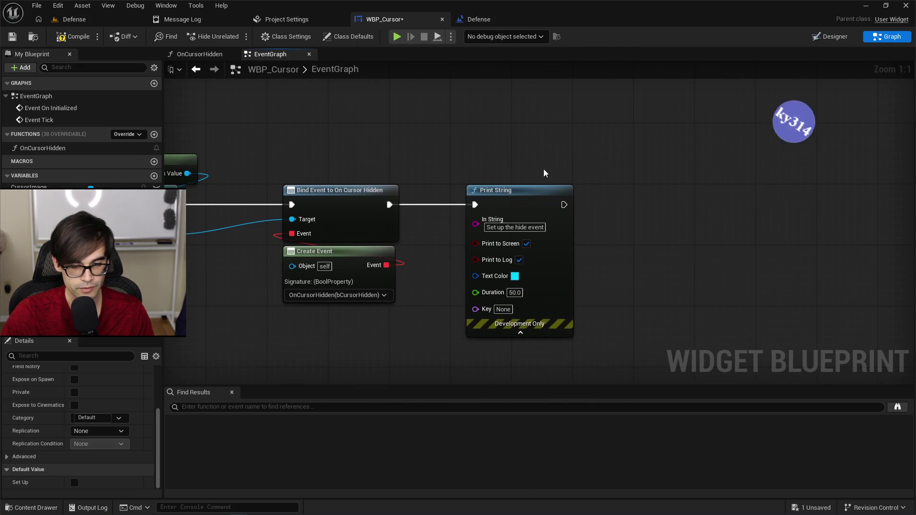
pyautogui.moveTo(482, 165); pyautogui.dragTo(580, 251)
pyautogui.hotkey('ctrl', 'z')
pyautogui.hotkey('ctrl', 'z')
pyautogui.hotkey('ctrl', 'z')
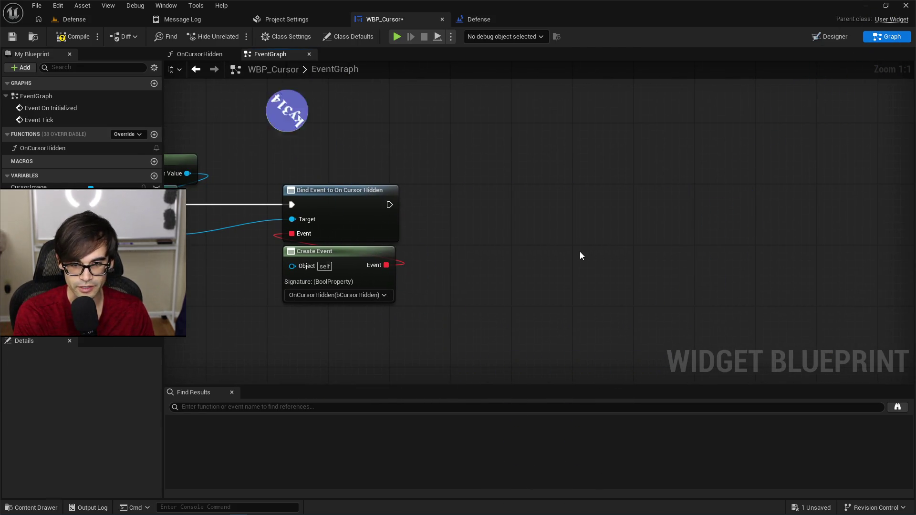
pyautogui.hotkey('ctrl', 'z')
pyautogui.hotkey('ctrl', 'z')
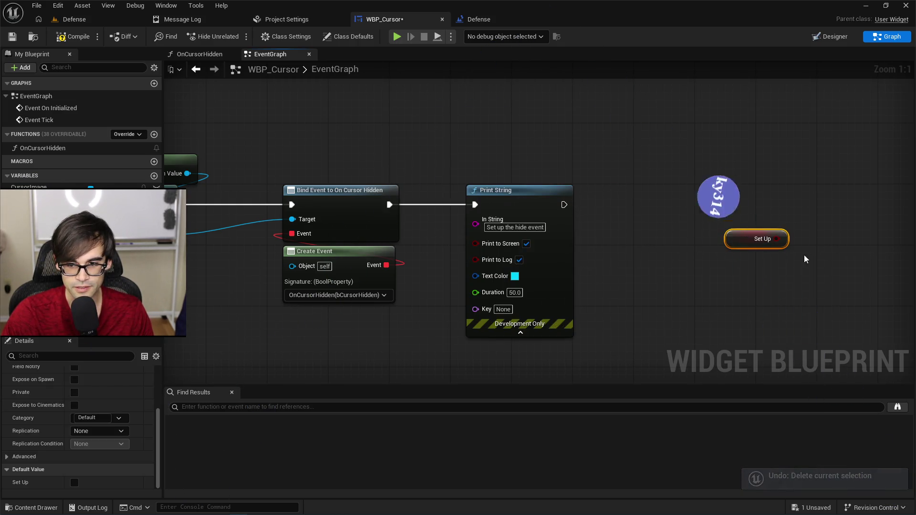
pyautogui.moveTo(28, 201)
pyautogui.mouseDown()
pyautogui.moveTo(379, 223)
pyautogui.moveTo(665, 205)
pyautogui.mouseUp()
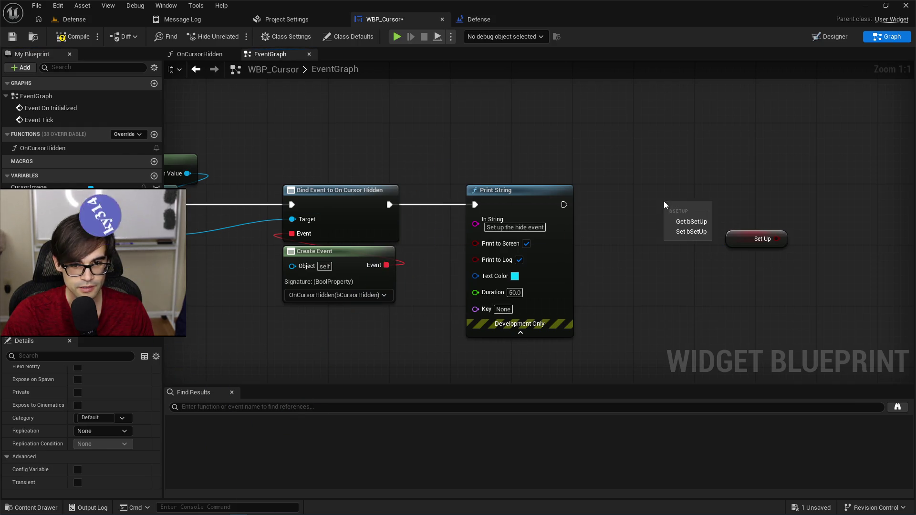
pyautogui.click(690, 233)
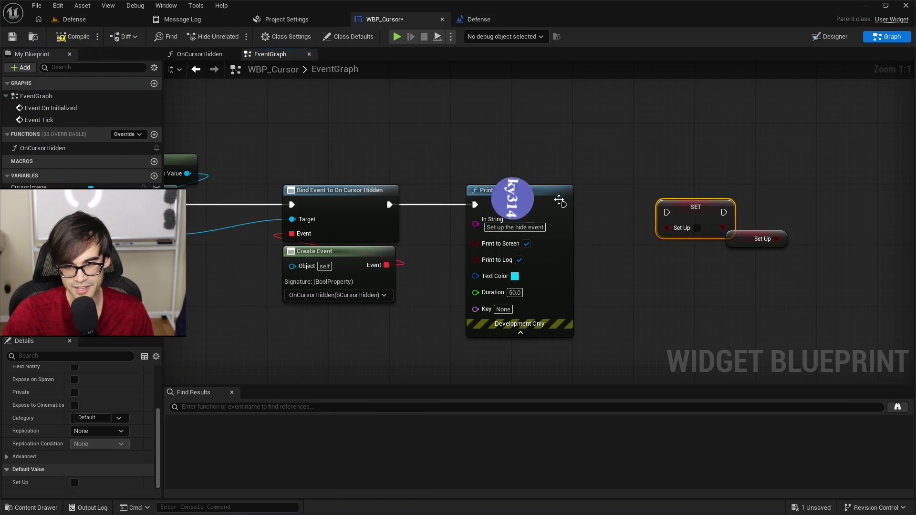
pyautogui.moveTo(668, 214); pyautogui.dragTo(668, 214)
pyautogui.moveTo(687, 207); pyautogui.dragTo(656, 198)
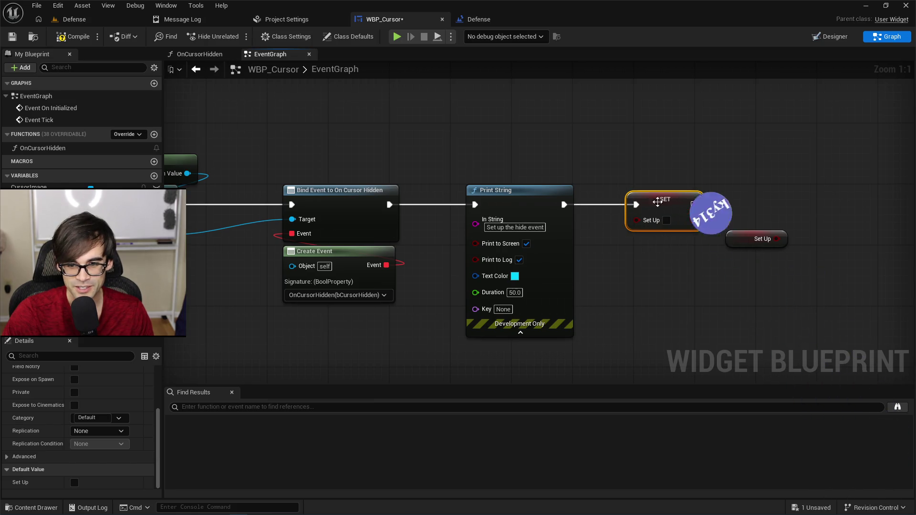
pyautogui.moveTo(732, 239); pyautogui.dragTo(683, 260)
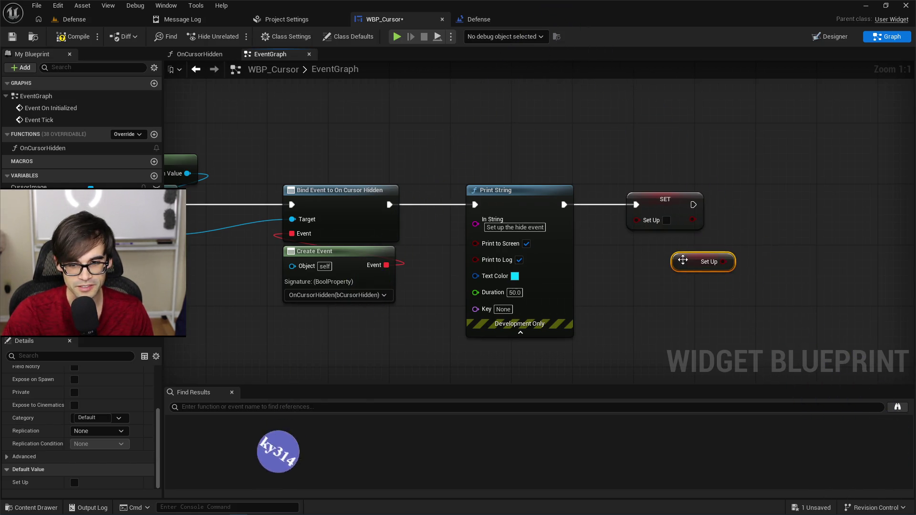
pyautogui.click(667, 221)
pyautogui.press('Delete')
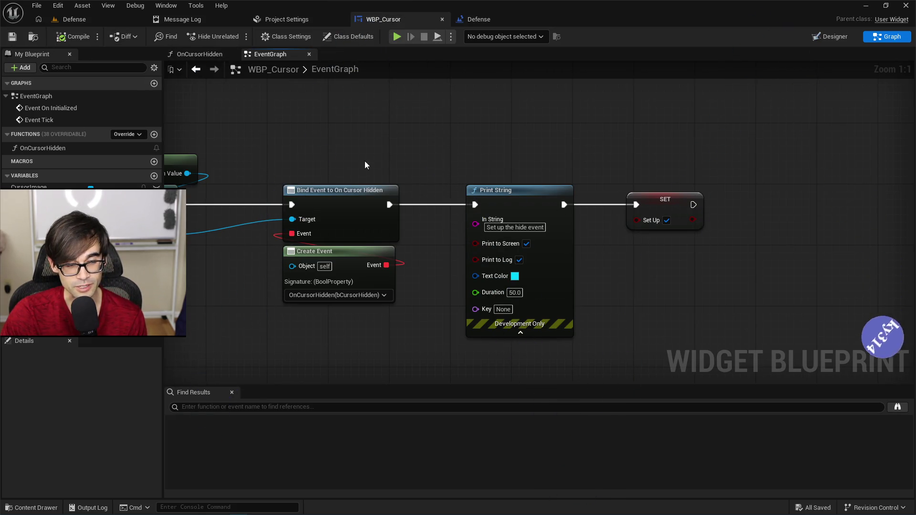
pyautogui.moveTo(365, 162)
pyautogui.mouseDown()
pyautogui.moveTo(711, 162)
pyautogui.moveTo(674, 162)
pyautogui.mouseUp()
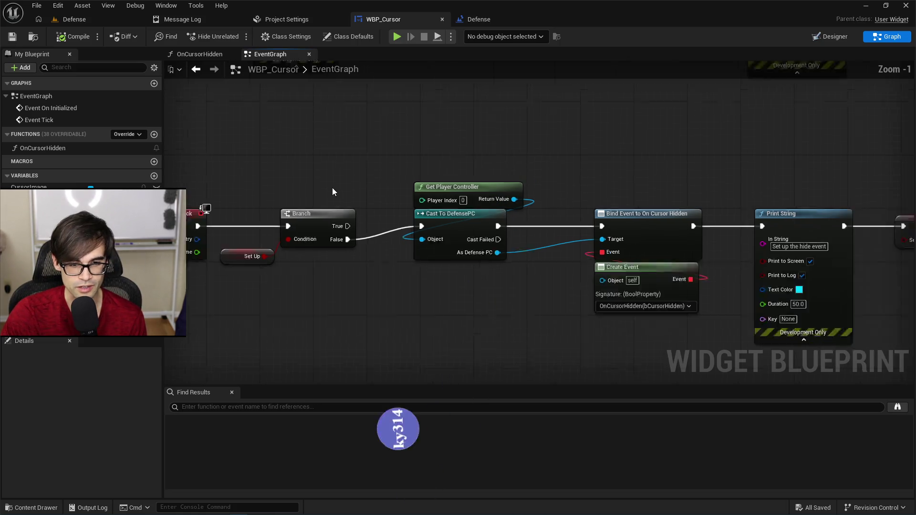
pyautogui.scroll(-3, 348, 180)
pyautogui.moveTo(253, 159)
pyautogui.mouseDown()
pyautogui.moveTo(615, 290)
pyautogui.moveTo(833, 331)
pyautogui.mouseUp()
pyautogui.moveTo(234, 204); pyautogui.dragTo(236, 116)
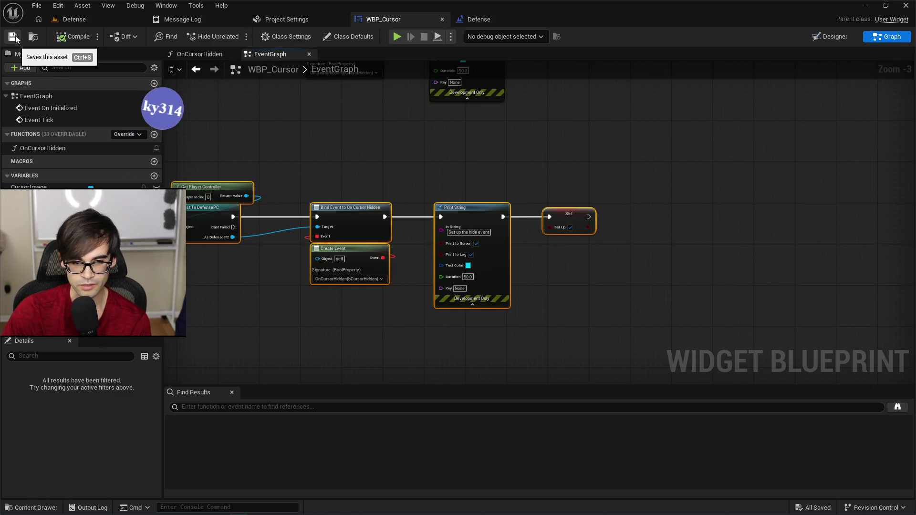
pyautogui.scroll(3, 565, 262)
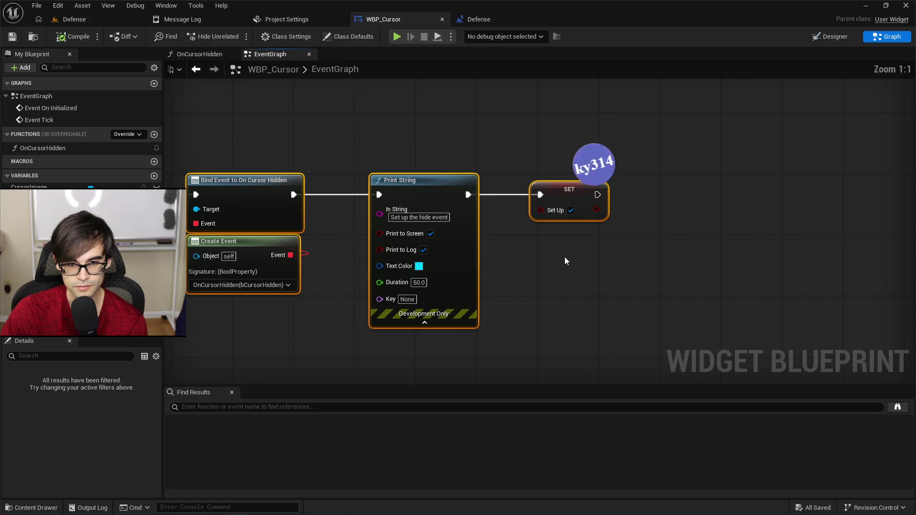
pyautogui.moveTo(509, 253)
pyautogui.mouseDown()
pyautogui.moveTo(676, 242)
pyautogui.moveTo(538, 248)
pyautogui.mouseUp()
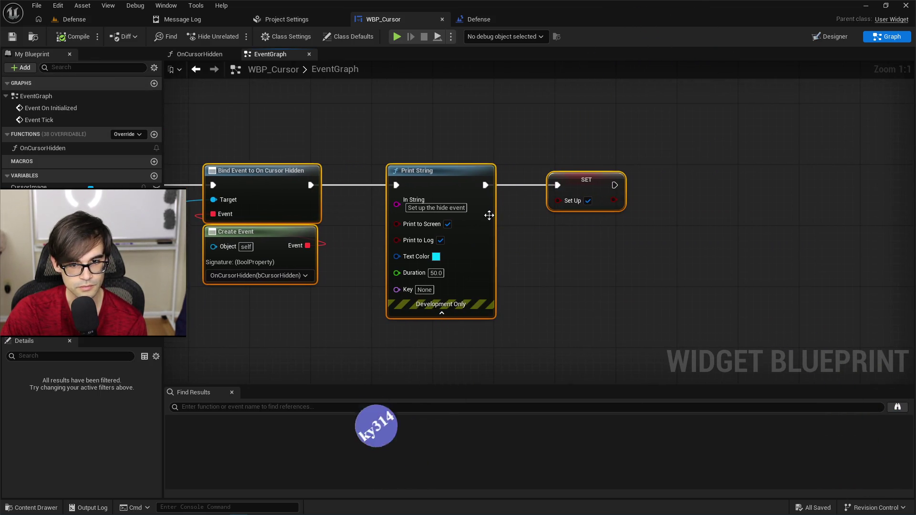
pyautogui.moveTo(300, 192); pyautogui.dragTo(745, 193)
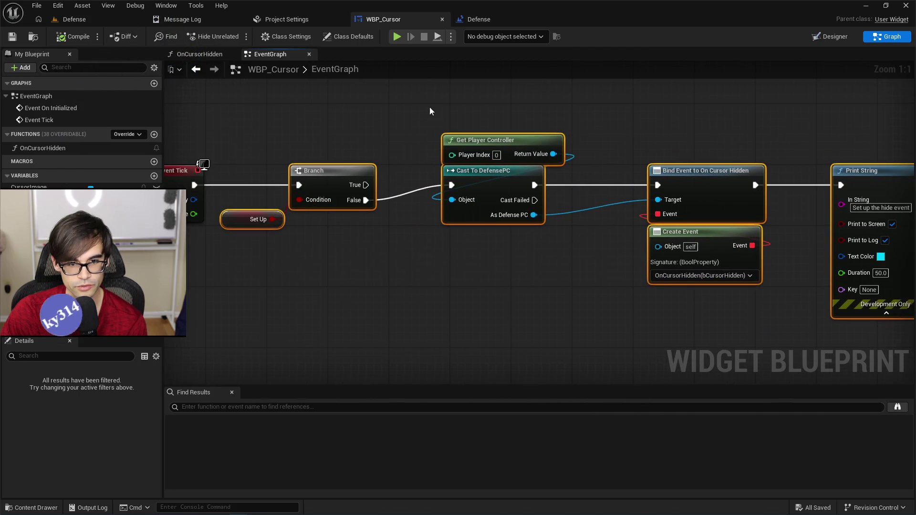
pyautogui.scroll(-3, 430, 111)
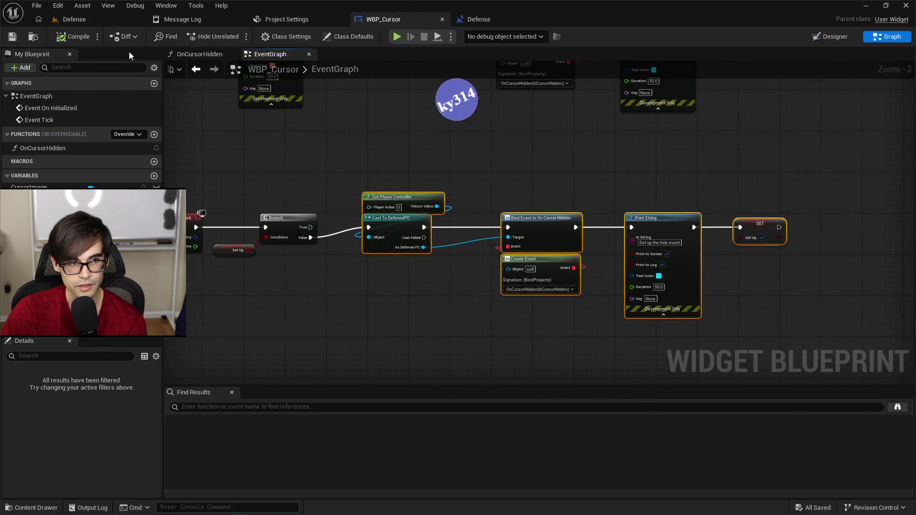
pyautogui.moveTo(481, 89); pyautogui.dragTo(543, 214)
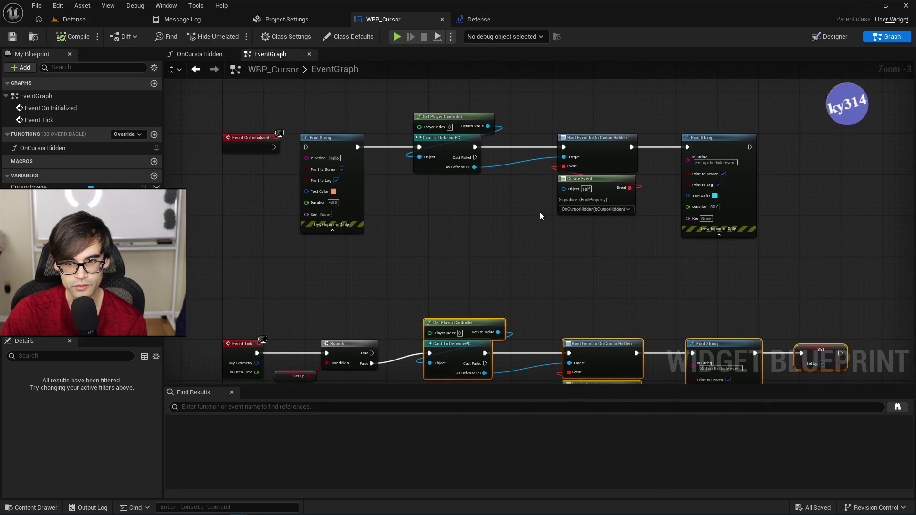
# Play the Defense level until the log shows 'Set up the hide event', then stop
pyautogui.click(105, 18)
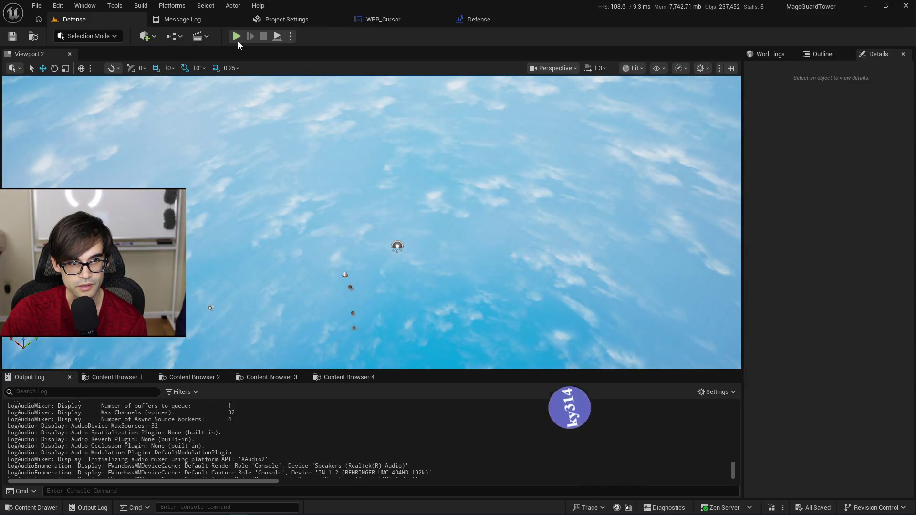
pyautogui.click(237, 37)
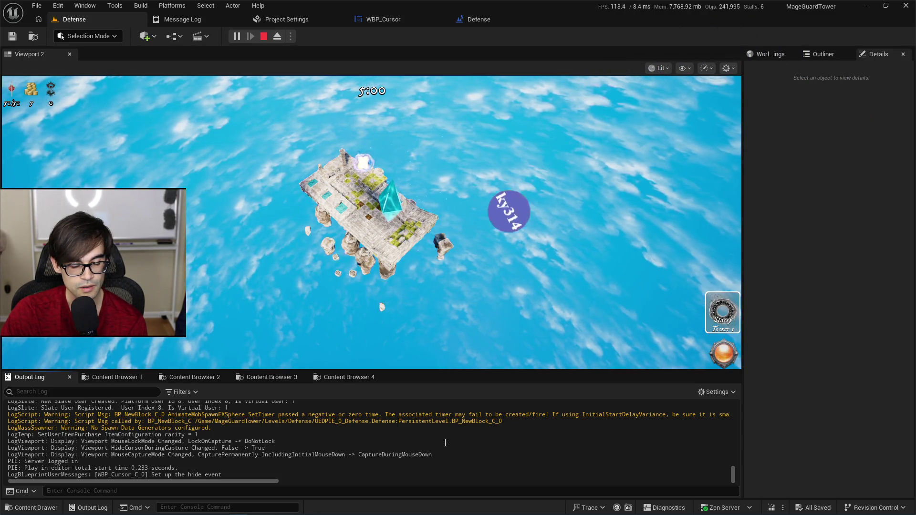
pyautogui.click(264, 37)
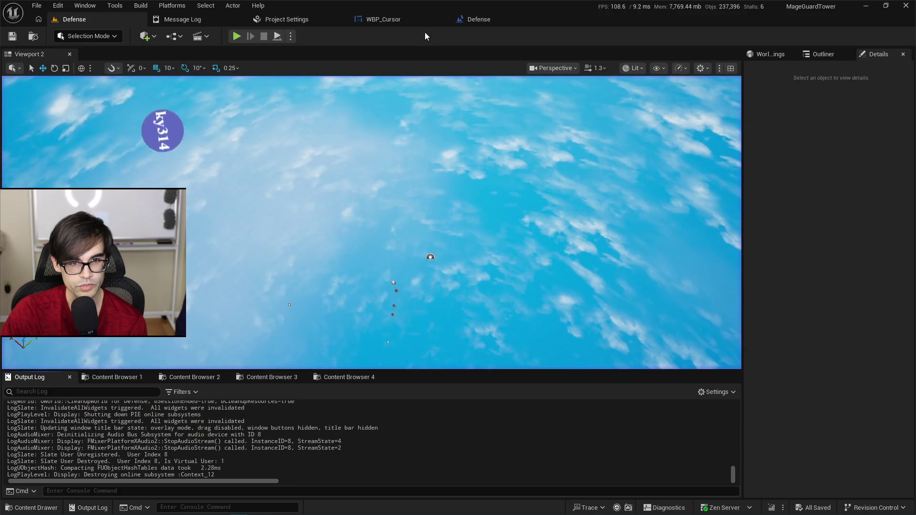
pyautogui.click(383, 19)
pyautogui.moveTo(405, 292); pyautogui.dragTo(350, 242)
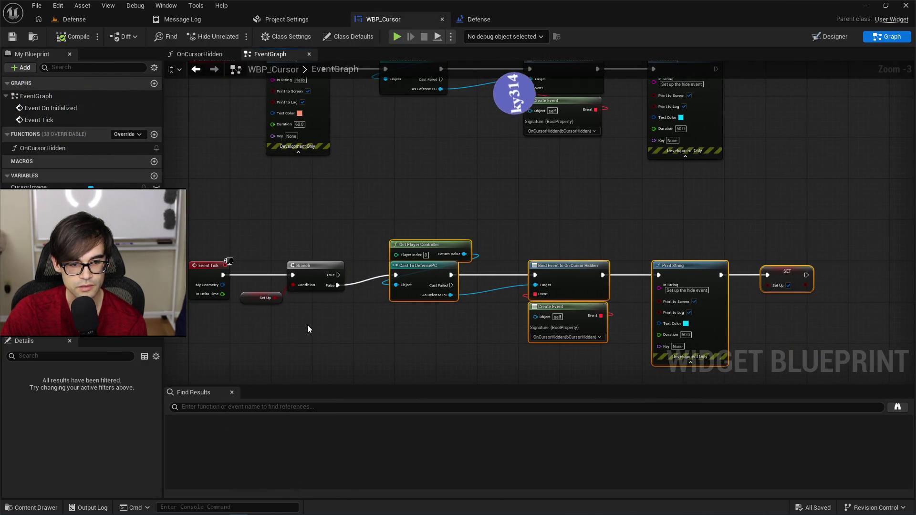
# Confirm Software Cursors > Default is WBP_Cursor in Project Settings, with WBP_Cursor's Designer layout shown
pyautogui.click(29, 187)
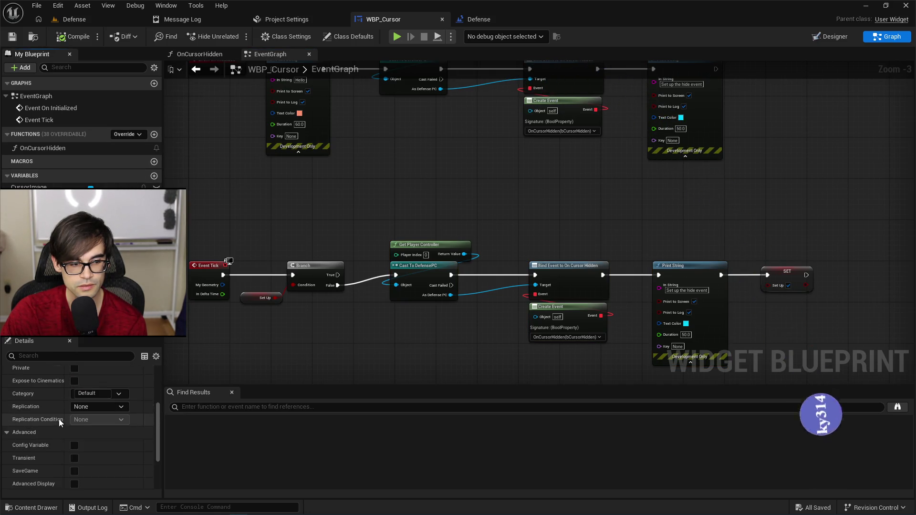
pyautogui.scroll(-5, 59, 419)
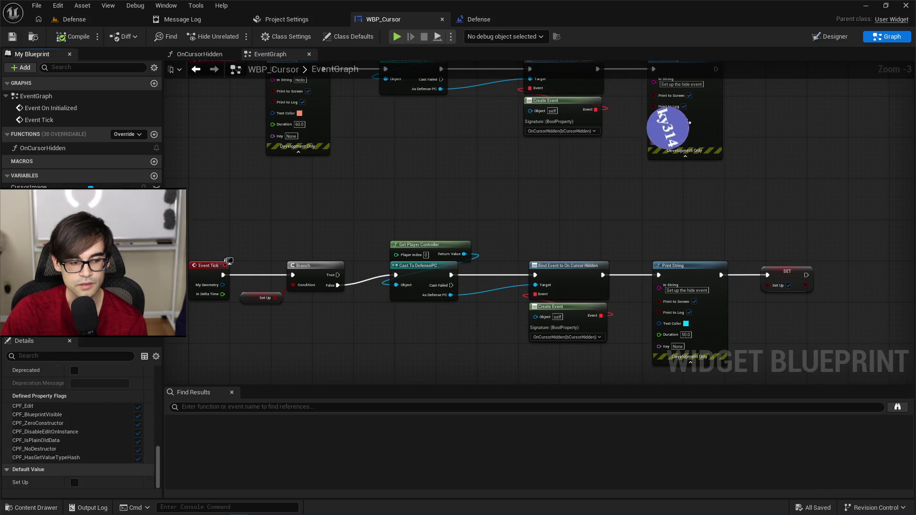
pyautogui.click(830, 37)
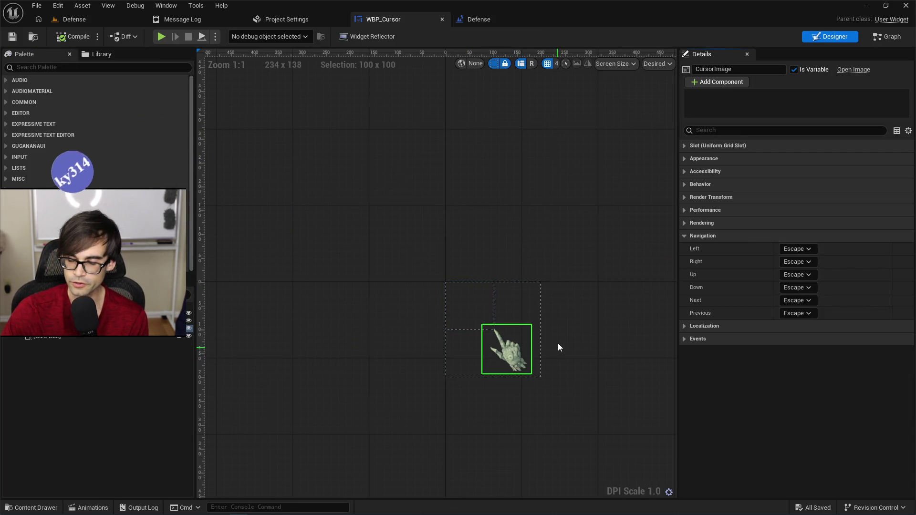
pyautogui.click(265, 21)
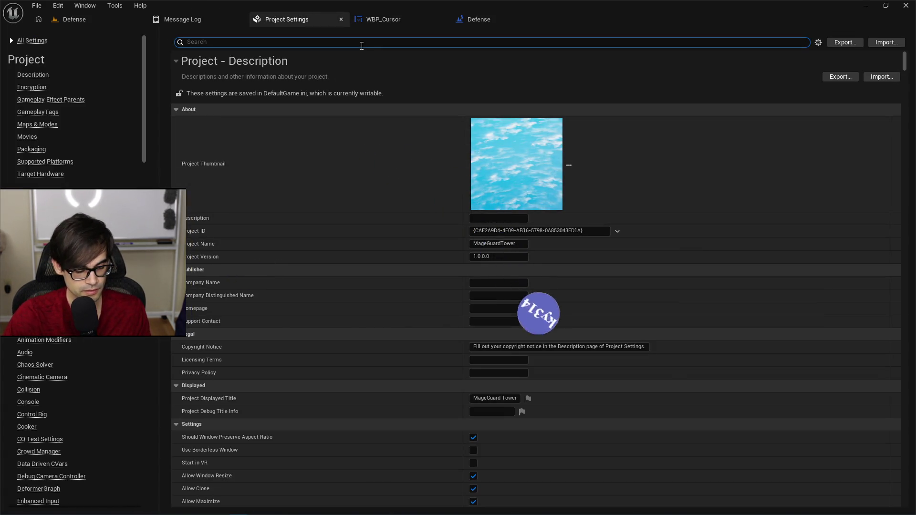
pyautogui.write('cursor')
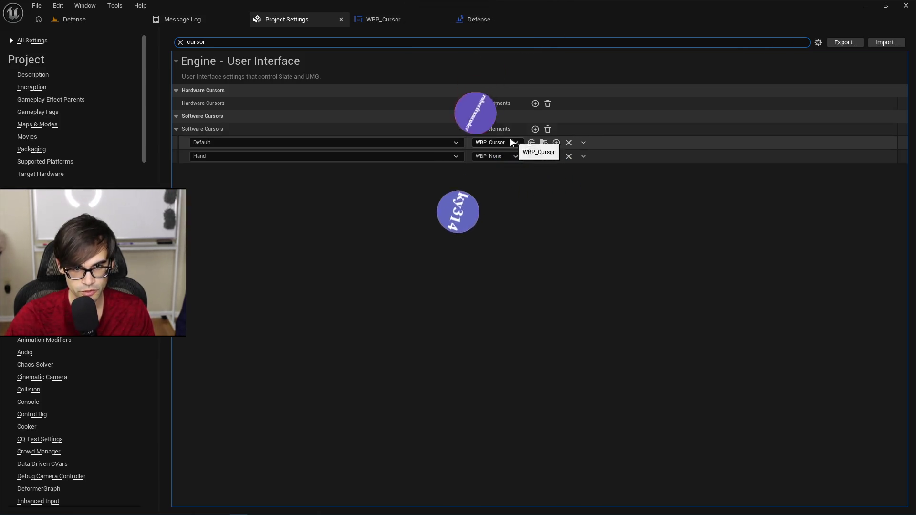
pyautogui.click(402, 19)
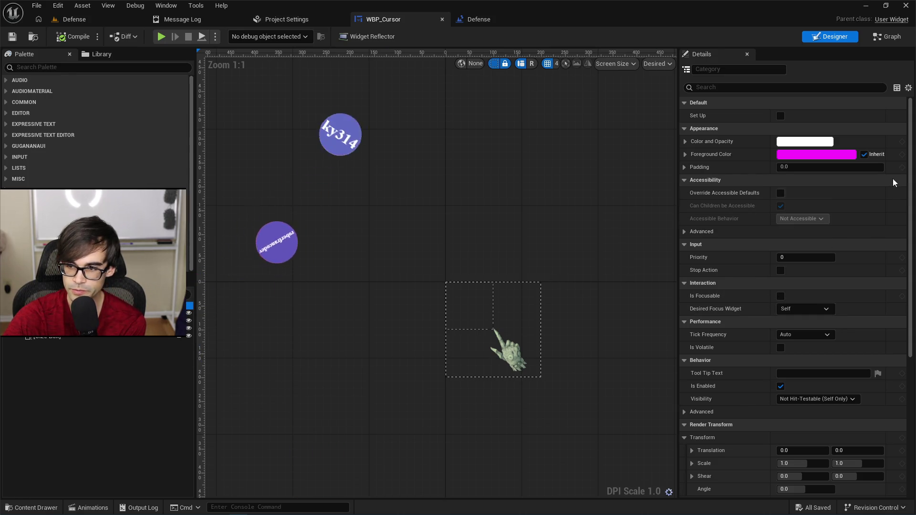
# Review WBP_Cursor's details, leaving Desired Focus Widget as Self and Tick Frequency on Auto
pyautogui.scroll(-5, 894, 182)
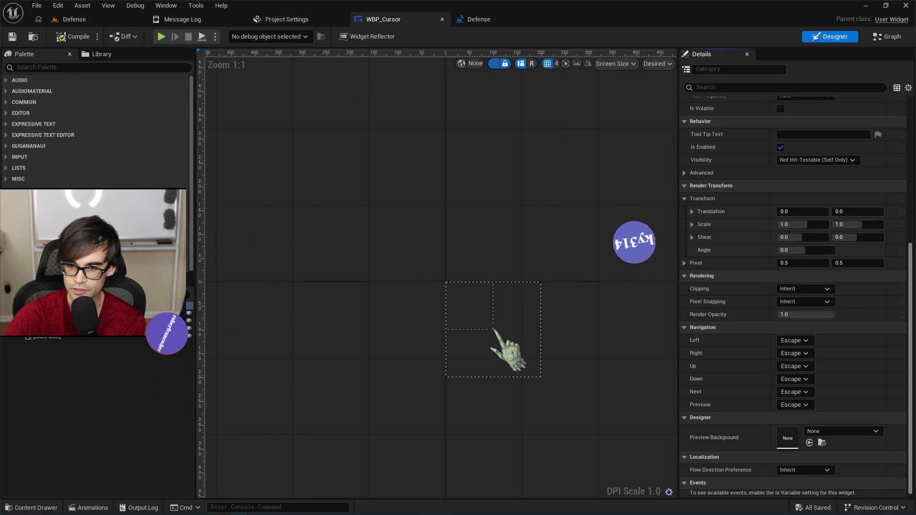
pyautogui.scroll(1, 792, 296)
pyautogui.scroll(2, 815, 256)
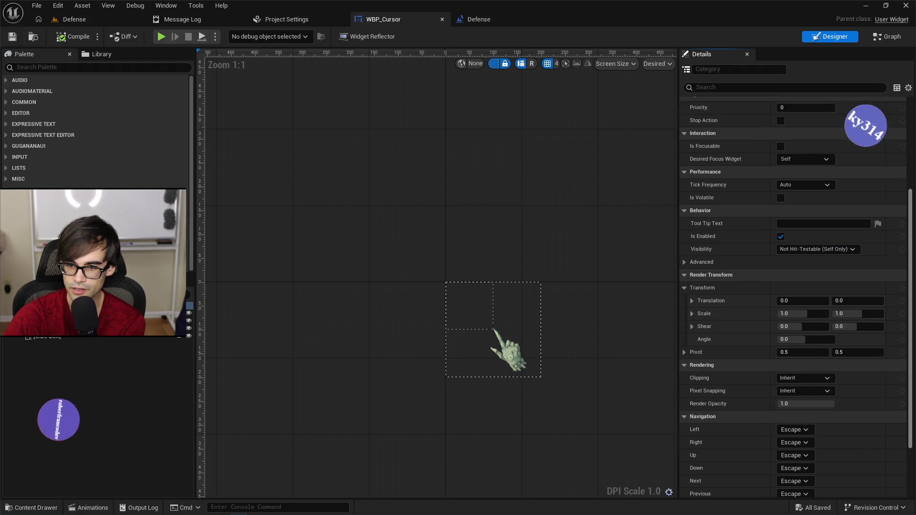
pyautogui.scroll(2, 849, 228)
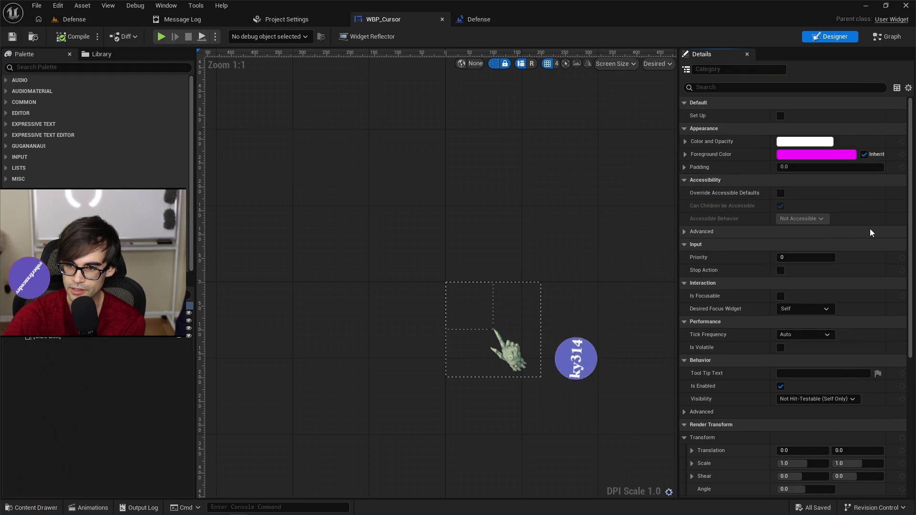
pyautogui.scroll(-5, 870, 229)
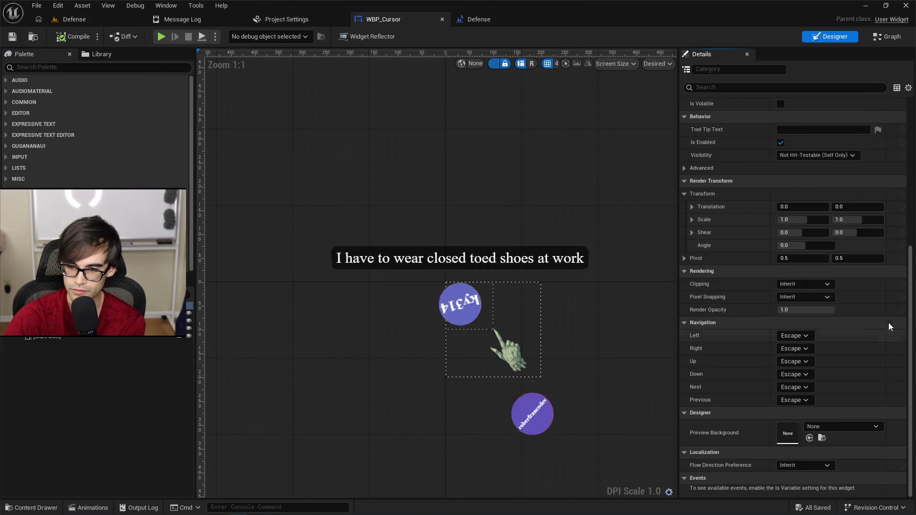
pyautogui.scroll(1, 914, 254)
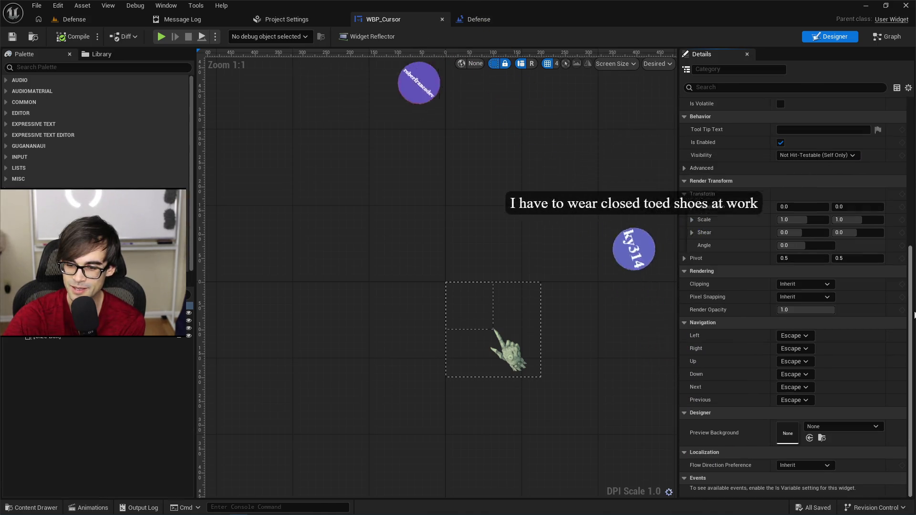
pyautogui.scroll(1, 855, 351)
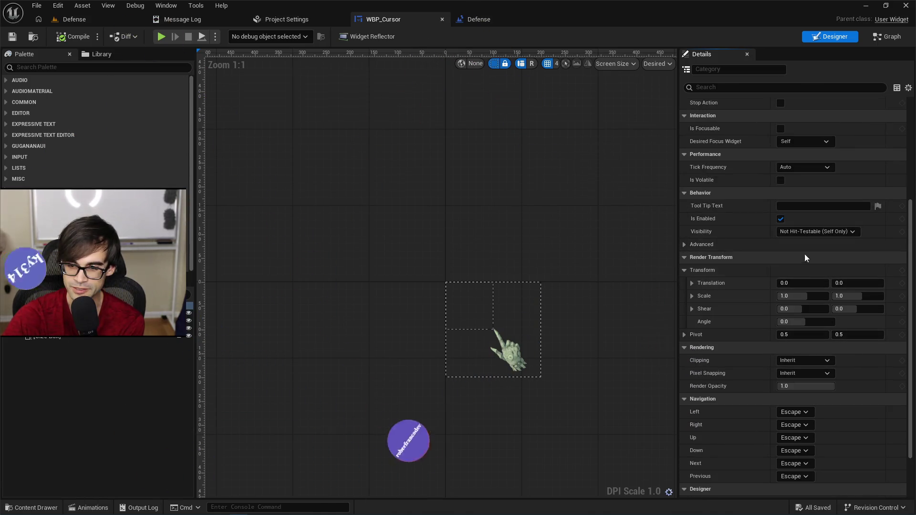
pyautogui.scroll(1, 758, 253)
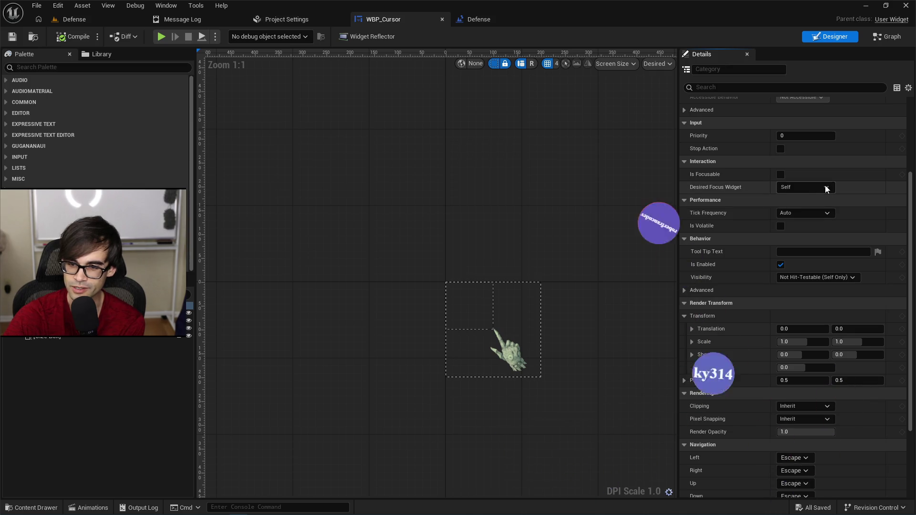
pyautogui.click(807, 187)
pyautogui.click(827, 212)
pyautogui.click(828, 212)
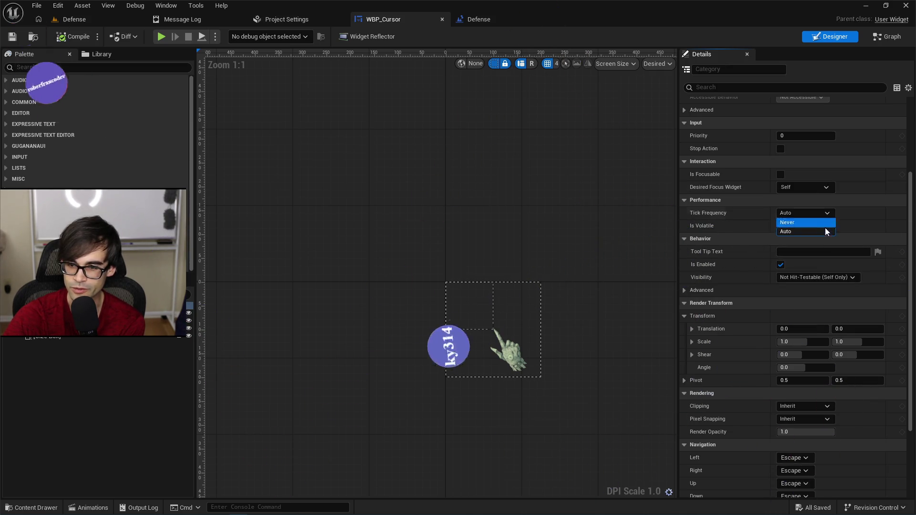
pyautogui.click(812, 232)
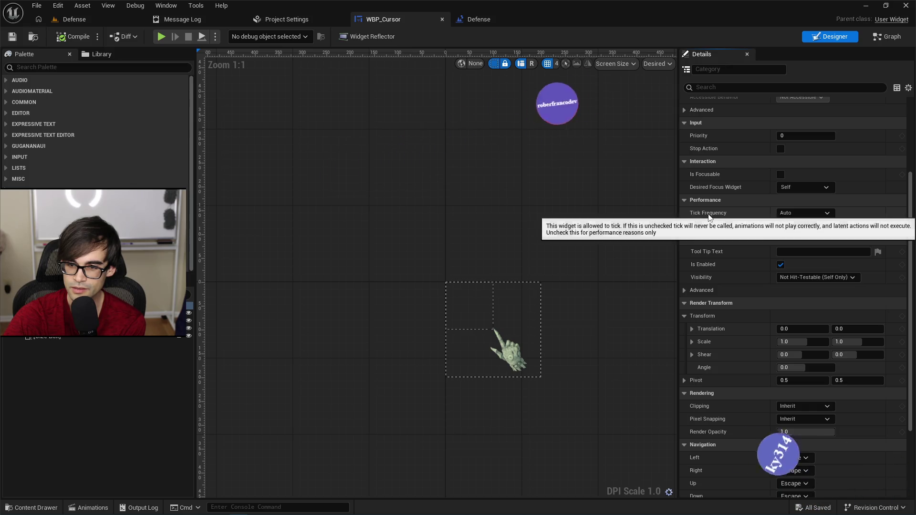
# Filter properties by 'ick' to confirm Tick Frequency Auto, select the SizeBox, then return to Defense
pyautogui.scroll(5, 764, 236)
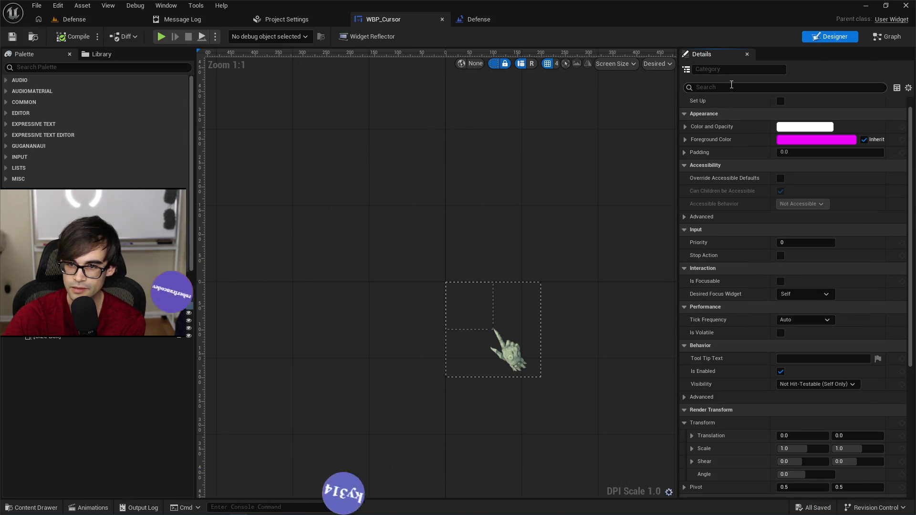
pyautogui.click(731, 88)
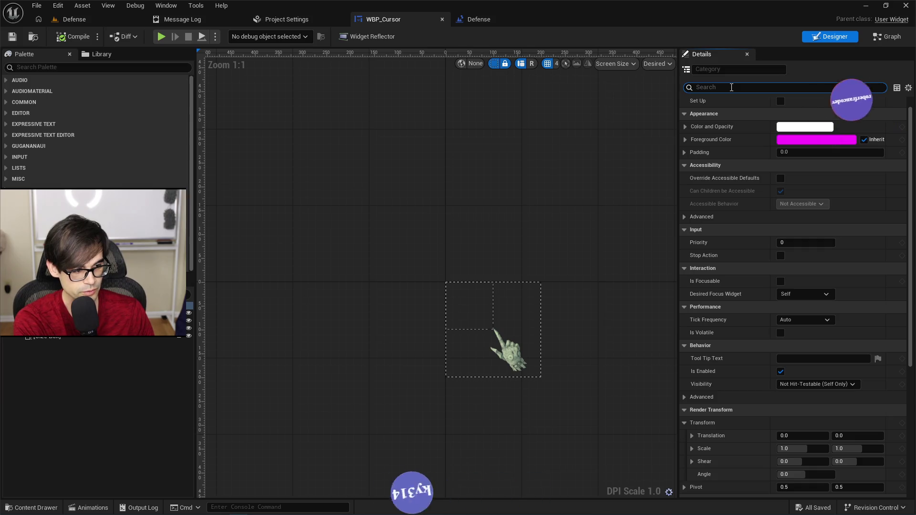
pyautogui.write('tick')
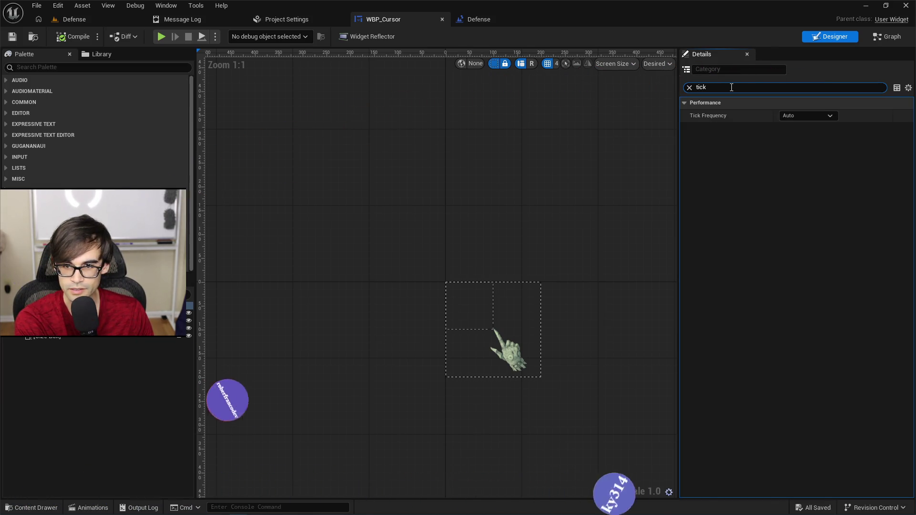
pyautogui.click(811, 115)
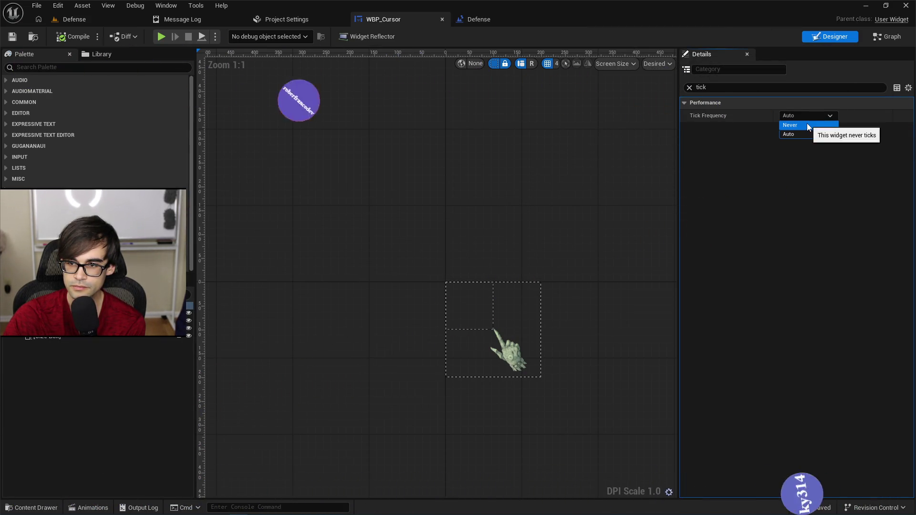
pyautogui.click(818, 115)
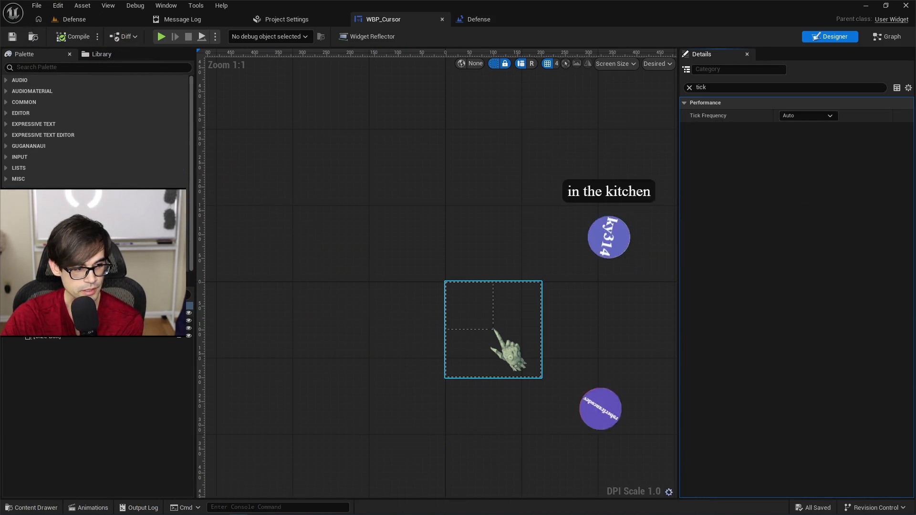
pyautogui.click(468, 348)
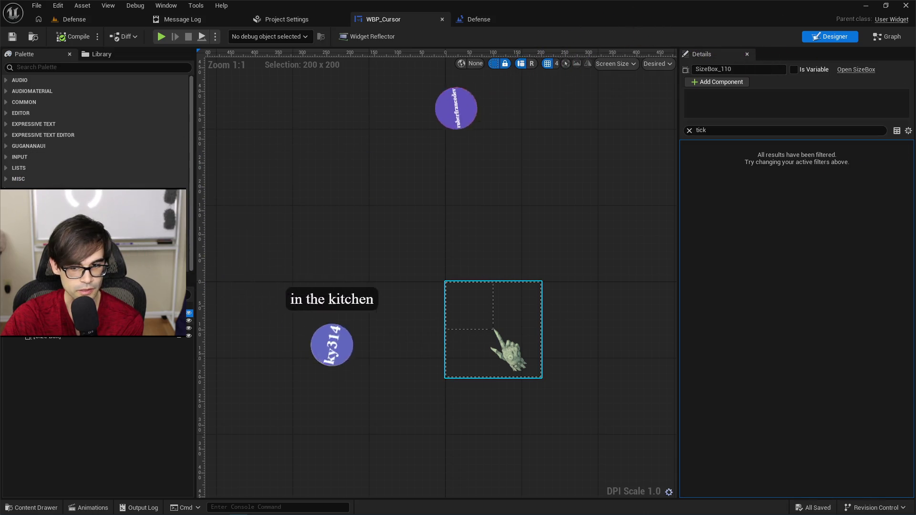
pyautogui.click(87, 21)
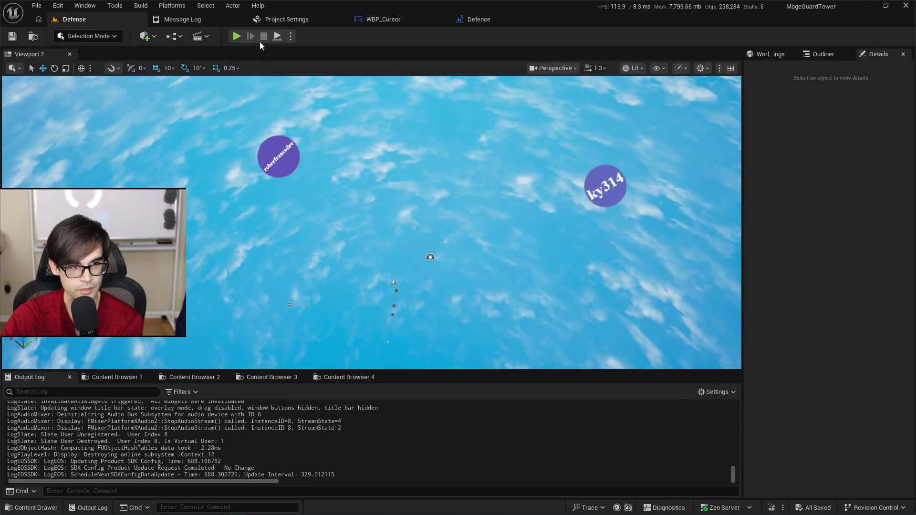
pyautogui.click(236, 36)
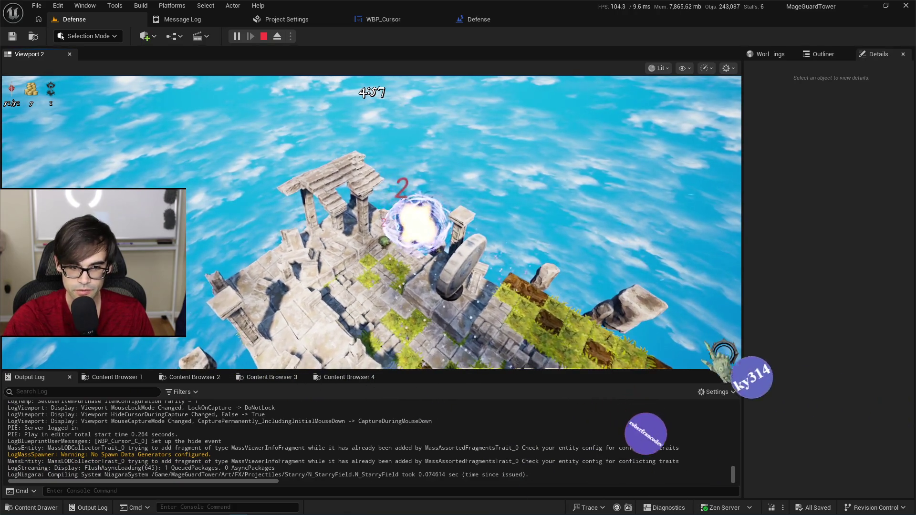
pyautogui.press('`')
pyautogui.press('Up')
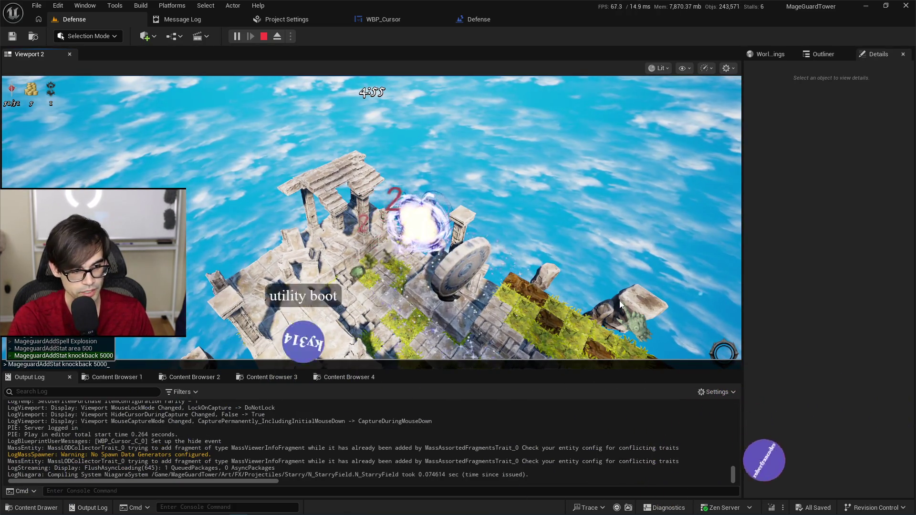
pyautogui.press('Up')
pyautogui.press('Up')
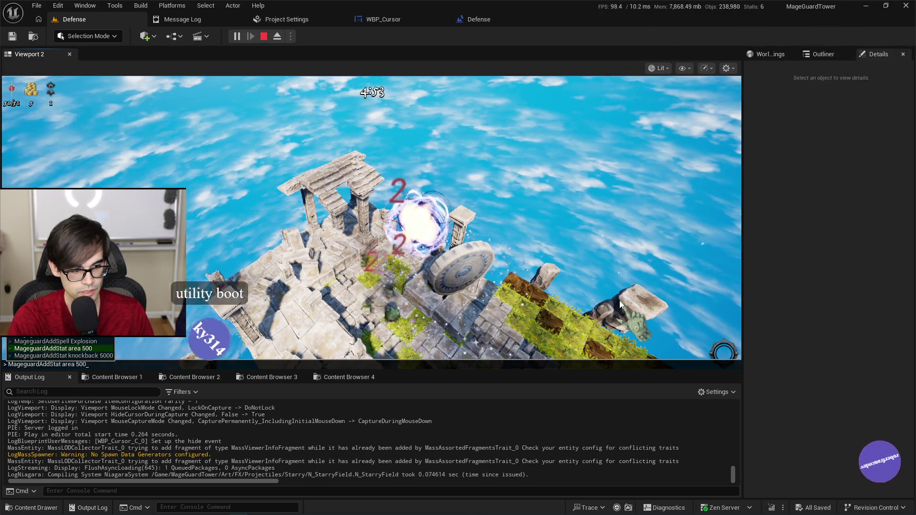
pyautogui.press('Return')
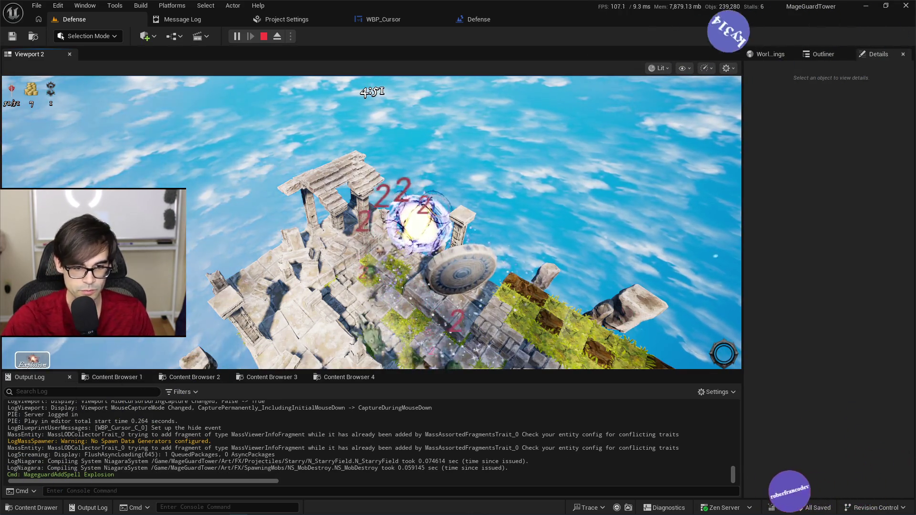
pyautogui.press('`')
pyautogui.press('Up')
pyautogui.press('Up')
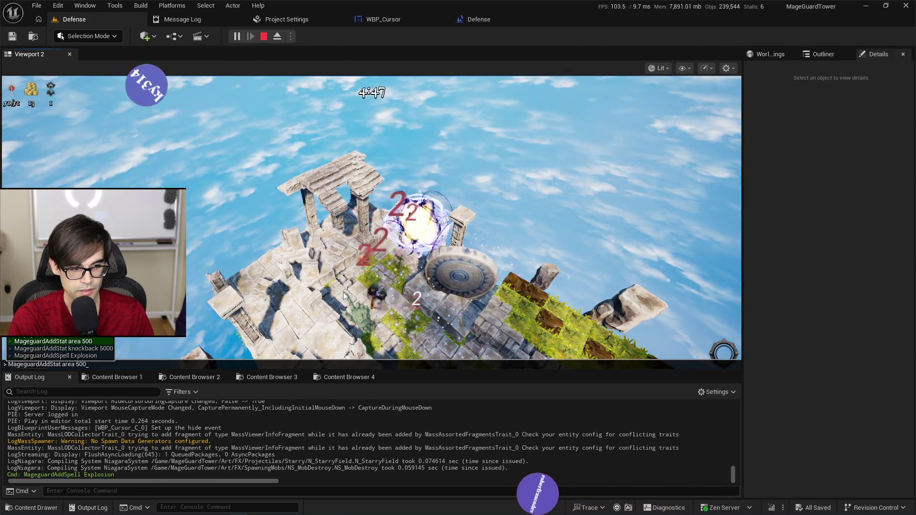
pyautogui.press('Tab')
pyautogui.press('Return')
pyautogui.press('1')
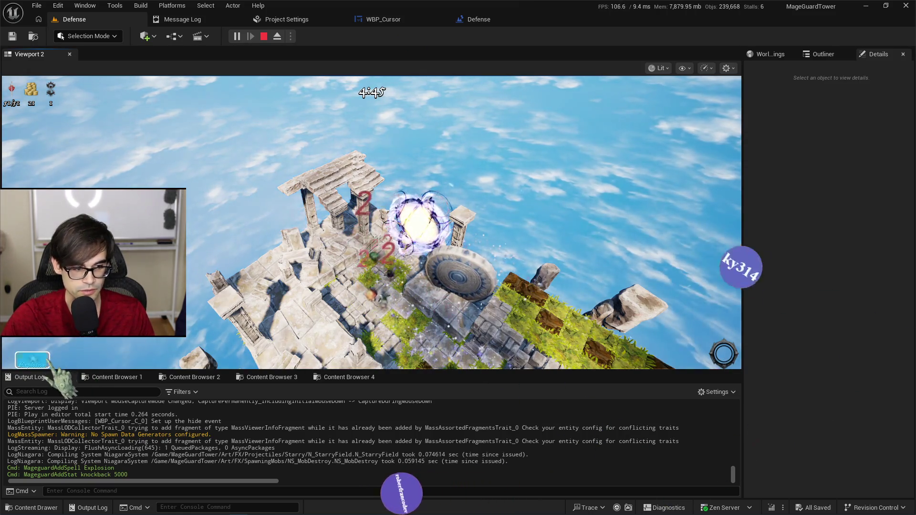
pyautogui.click(427, 257)
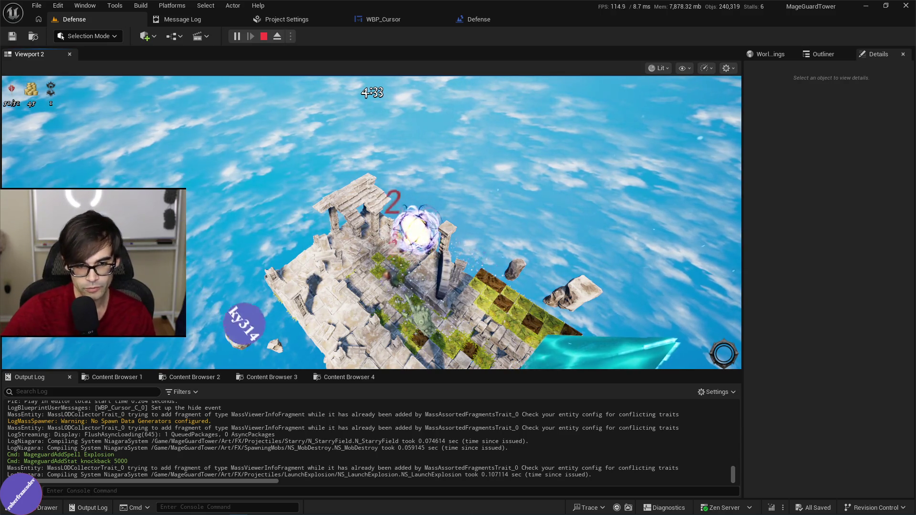
pyautogui.scroll(3, 372, 222)
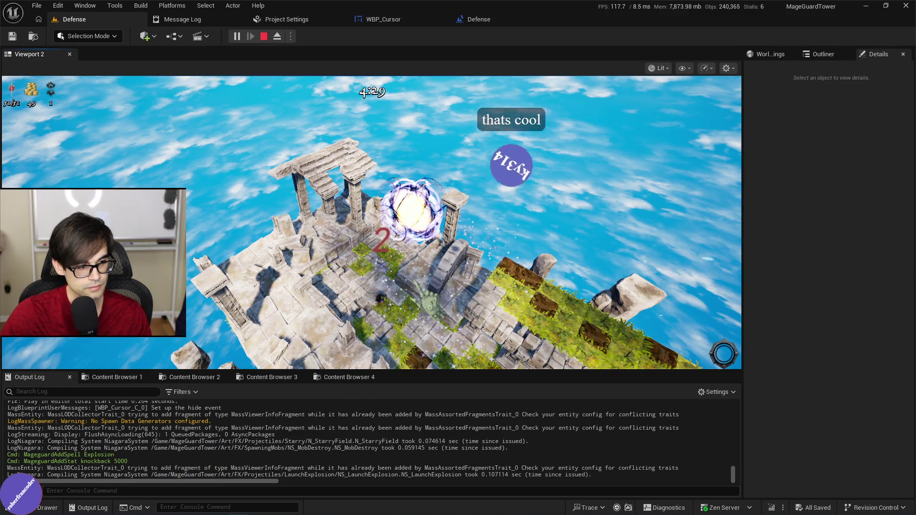
pyautogui.press('Escape')
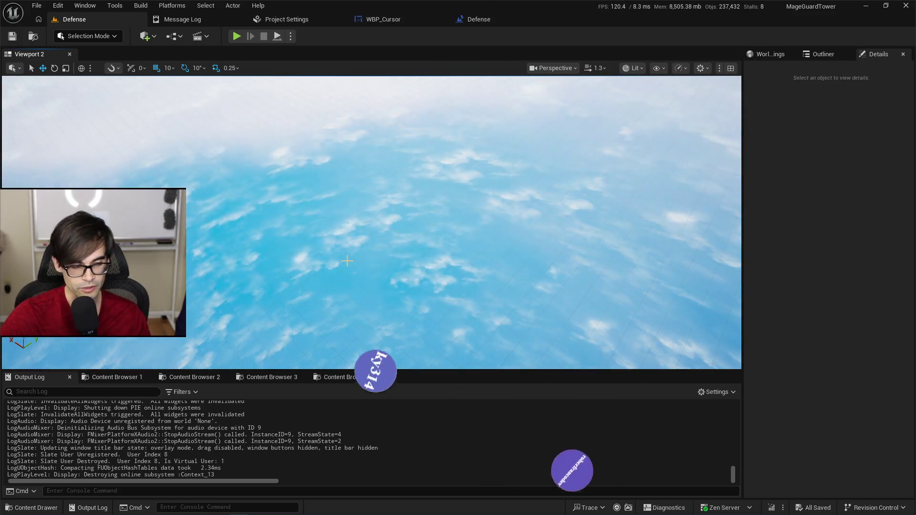
pyautogui.click(398, 21)
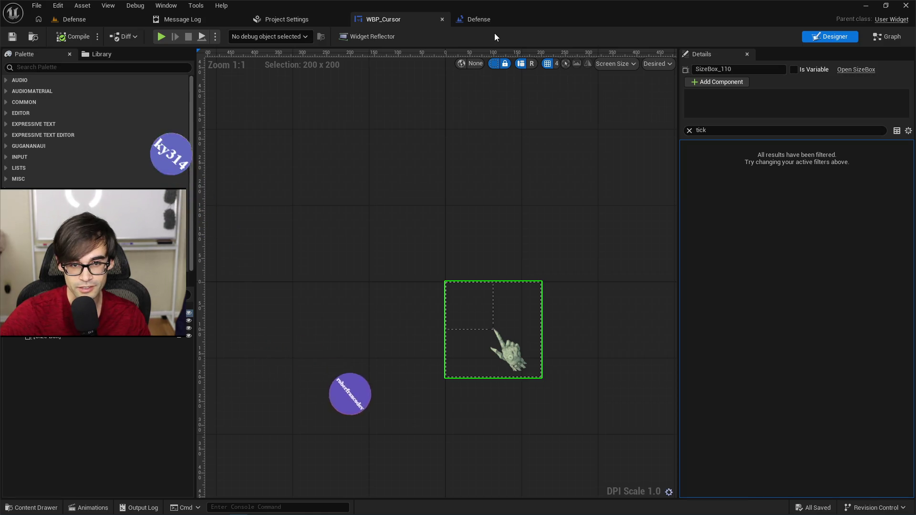
# Glance at the Defense level blueprint, then inspect the Set Up variable in WBP_Cursor's graph
pyautogui.click(487, 20)
pyautogui.scroll(-3, 489, 215)
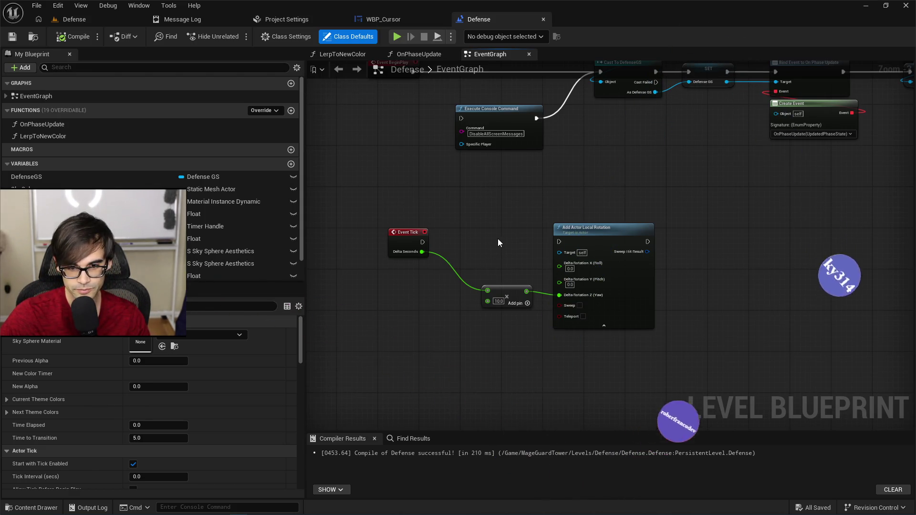
pyautogui.click(394, 19)
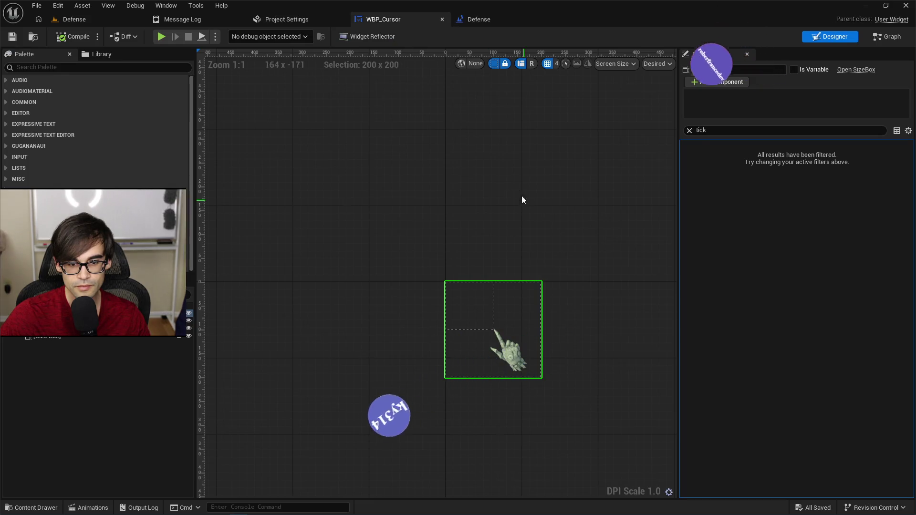
pyautogui.click(884, 39)
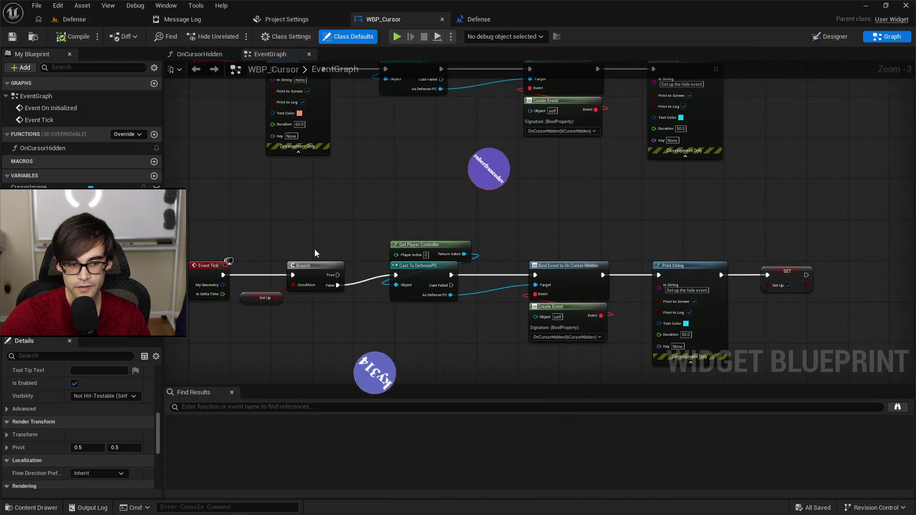
pyautogui.click(263, 298)
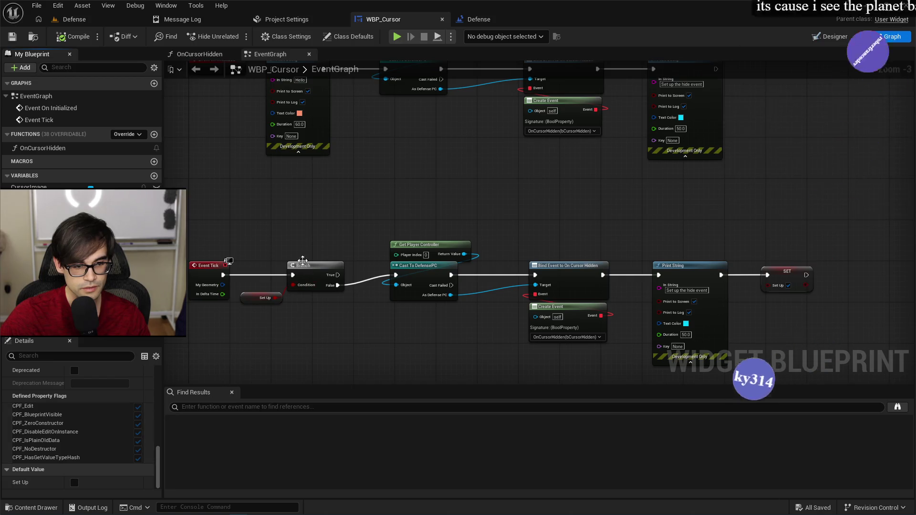
# Shift the Branch-through-SET nodes about 110 px right and play the Defense level
pyautogui.moveTo(270, 227)
pyautogui.mouseDown()
pyautogui.moveTo(730, 368)
pyautogui.moveTo(810, 371)
pyautogui.mouseUp()
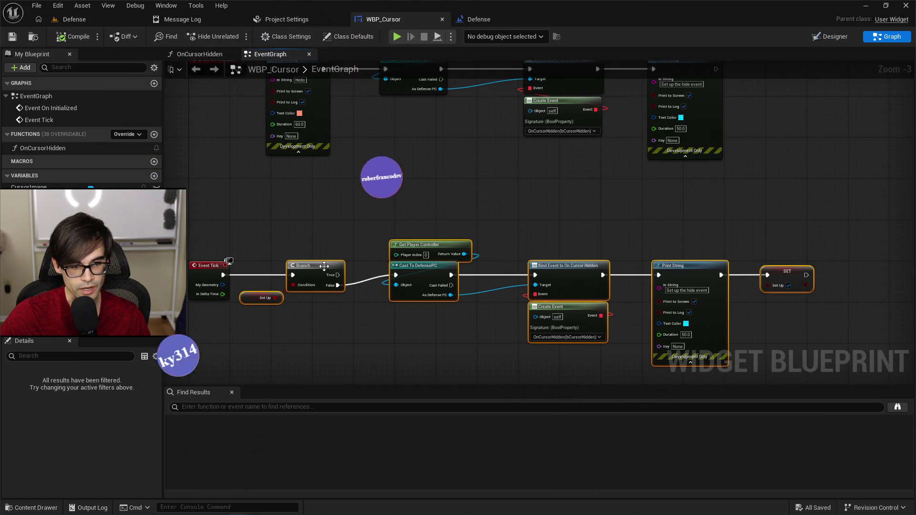
pyautogui.moveTo(325, 265); pyautogui.dragTo(377, 265)
pyautogui.click(87, 20)
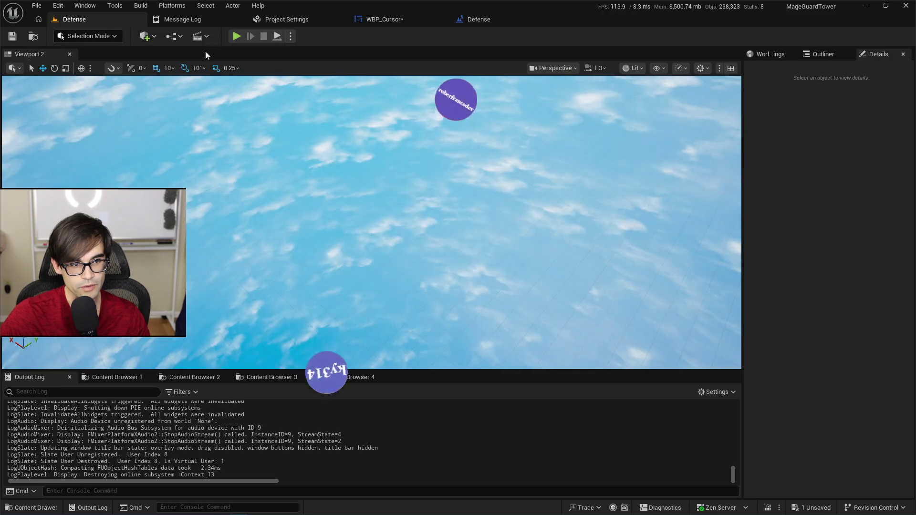
pyautogui.click(237, 37)
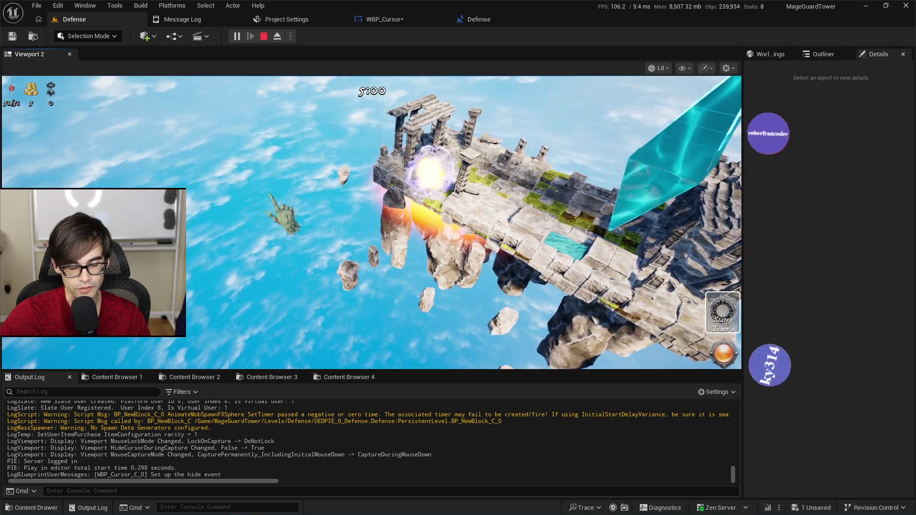
# Stop the play session and nudge WBP_Cursor's Branch-to-SET node row slightly right
pyautogui.click(264, 38)
pyautogui.click(384, 20)
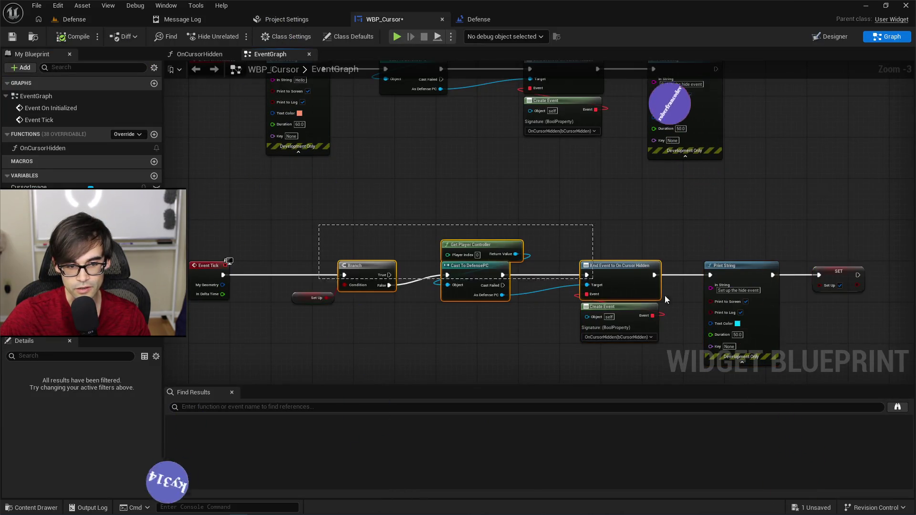
pyautogui.moveTo(666, 299); pyautogui.dragTo(869, 341)
pyautogui.moveTo(371, 269); pyautogui.dragTo(381, 269)
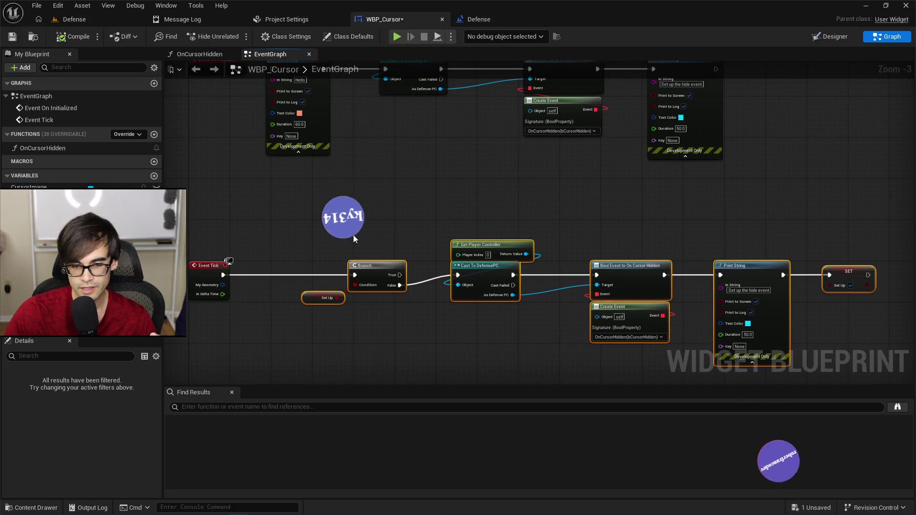
pyautogui.click(353, 235)
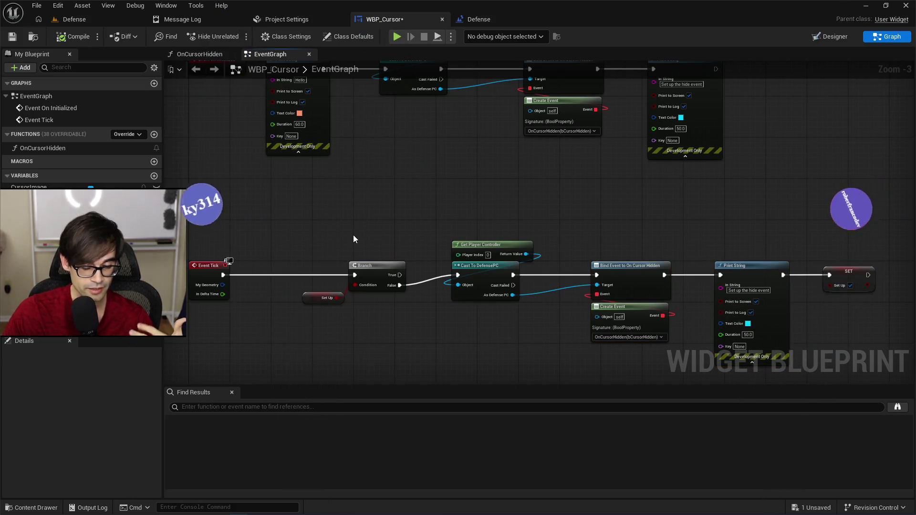
# Check the node layout by selecting the bottom row and the Branch, controller and Cast nodes
pyautogui.moveTo(290, 212)
pyautogui.mouseDown()
pyautogui.moveTo(594, 276)
pyautogui.moveTo(853, 365)
pyautogui.mouseUp()
pyautogui.click(351, 200)
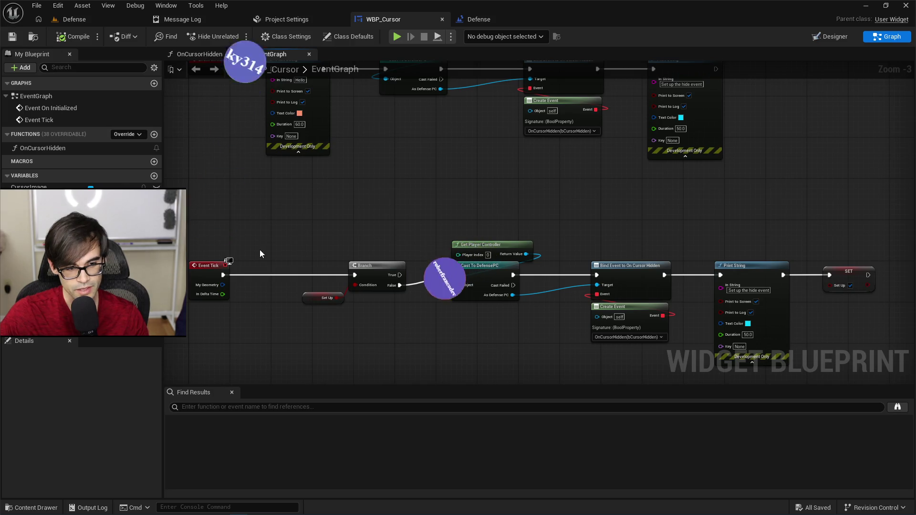
pyautogui.scroll(1, 260, 250)
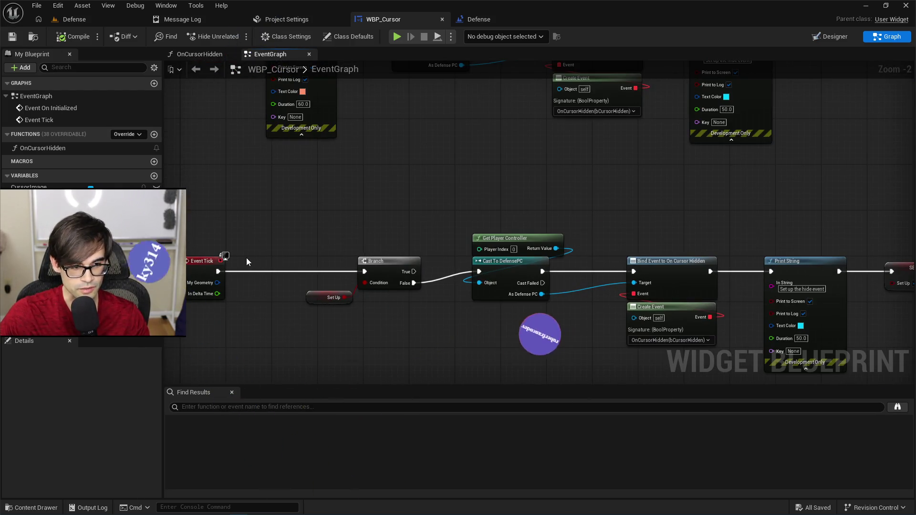
pyautogui.scroll(1, 246, 262)
pyautogui.scroll(1, 250, 258)
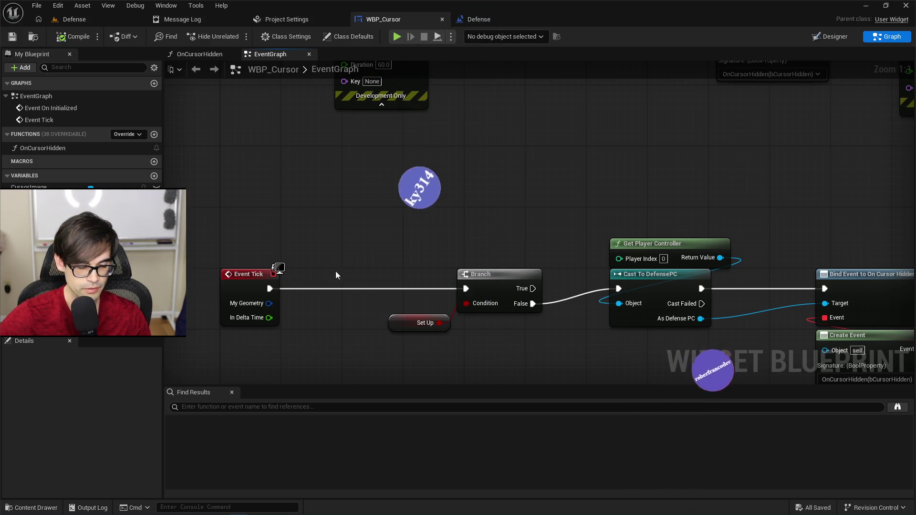
pyautogui.scroll(-2, 226, 199)
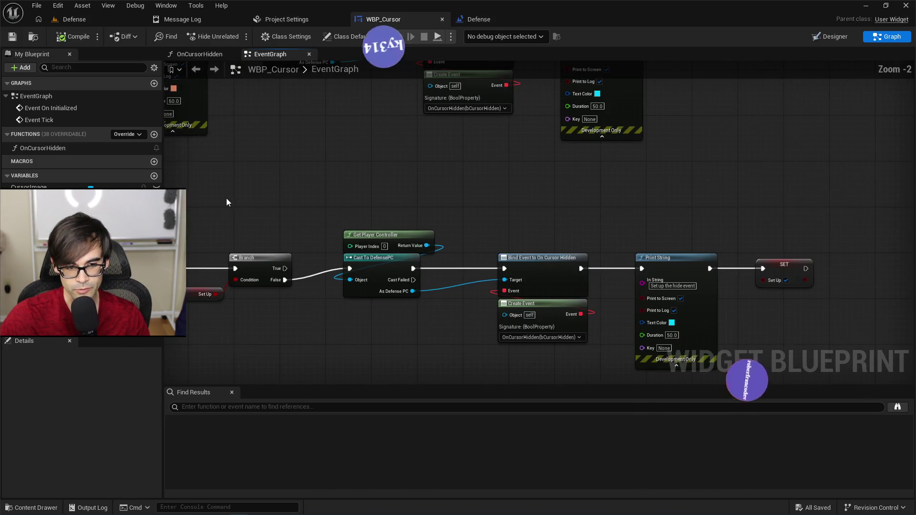
pyautogui.moveTo(198, 195); pyautogui.dragTo(811, 375)
pyautogui.scroll(2, 557, 211)
pyautogui.click(403, 229)
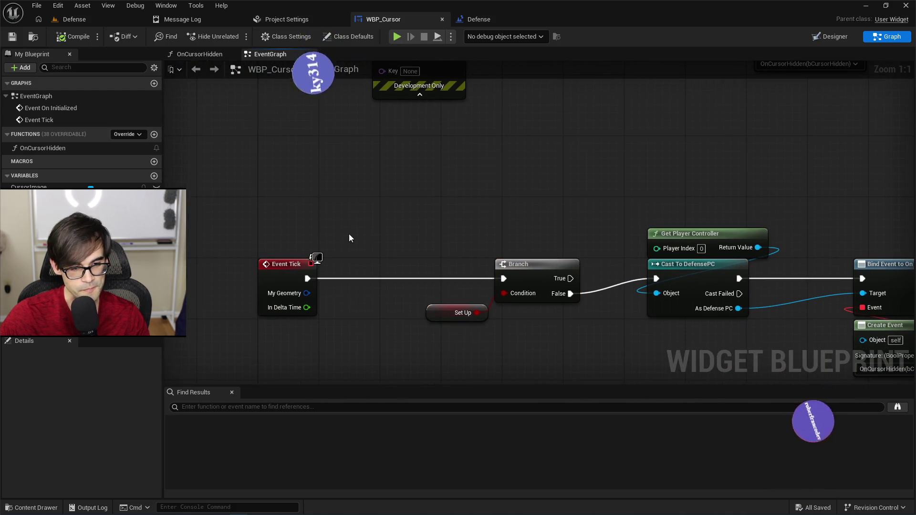
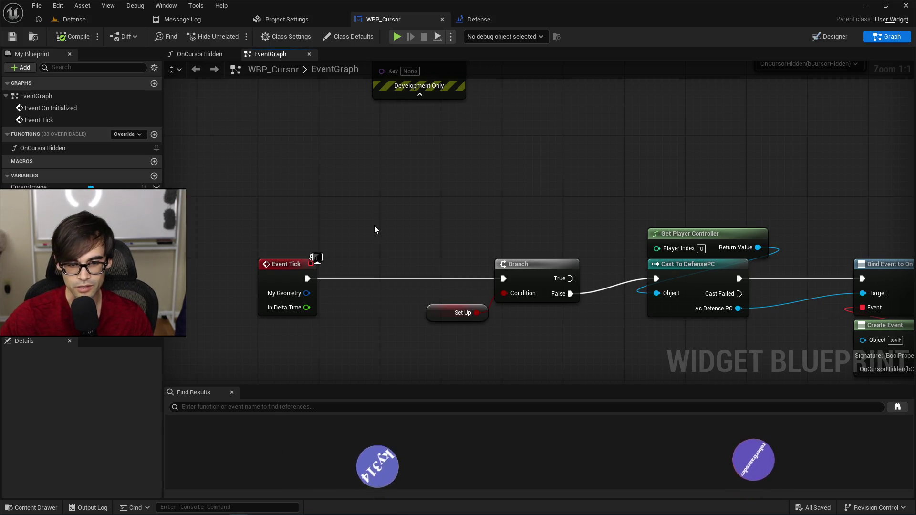
# Select the node group from Bind Event to SET, then clear the selection
pyautogui.scroll(-3, 413, 194)
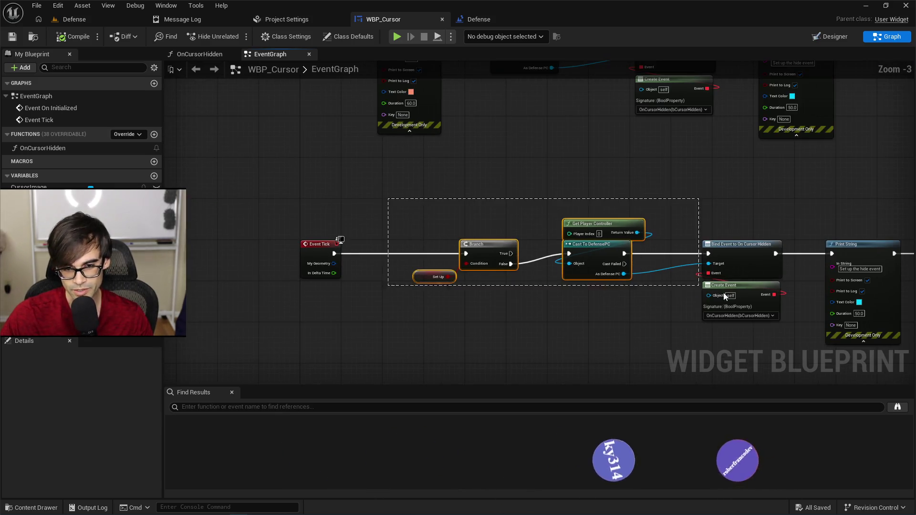
pyautogui.moveTo(724, 296)
pyautogui.mouseDown()
pyautogui.moveTo(849, 282)
pyautogui.moveTo(826, 267)
pyautogui.mouseUp()
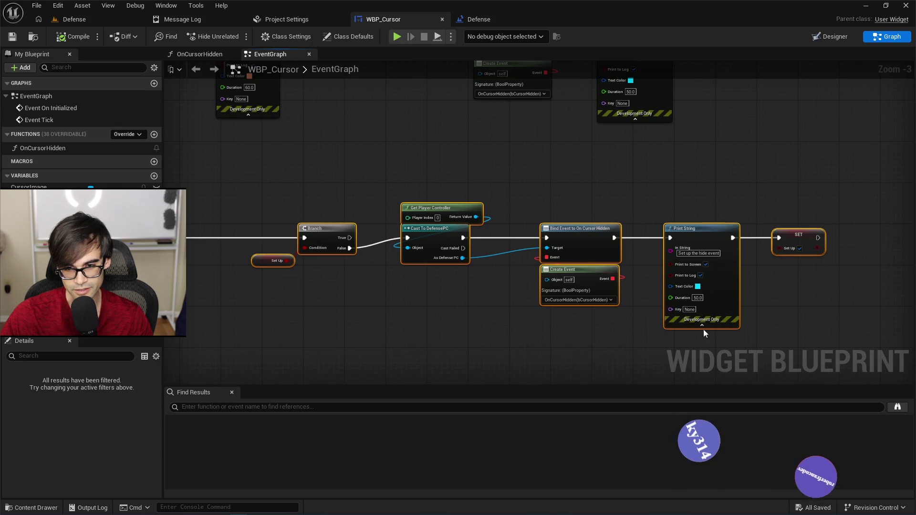
pyautogui.click(337, 194)
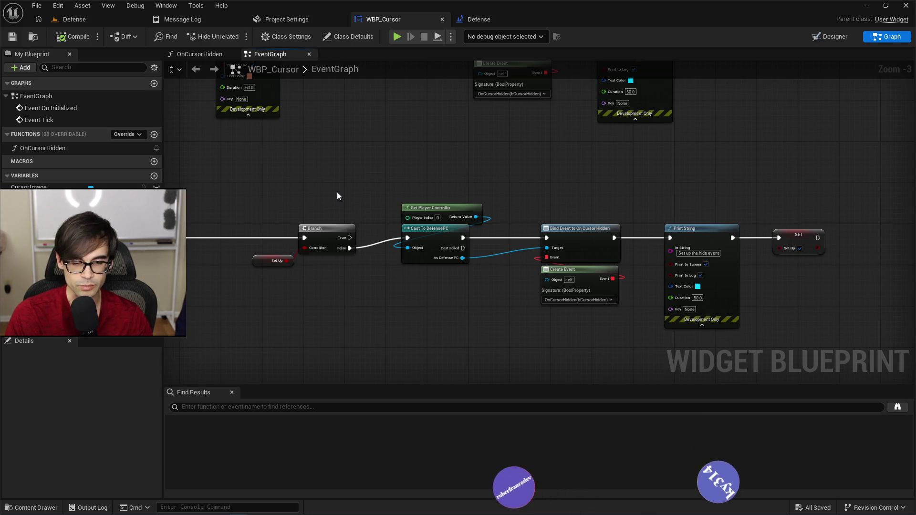
# Insert a Print String node printing Hello after Event Tick and compile the blueprint
pyautogui.scroll(3, 336, 192)
pyautogui.moveTo(282, 213)
pyautogui.mouseDown()
pyautogui.moveTo(360, 191)
pyautogui.moveTo(344, 150)
pyautogui.moveTo(376, 158)
pyautogui.mouseUp()
pyautogui.write('print')
pyautogui.press('Return')
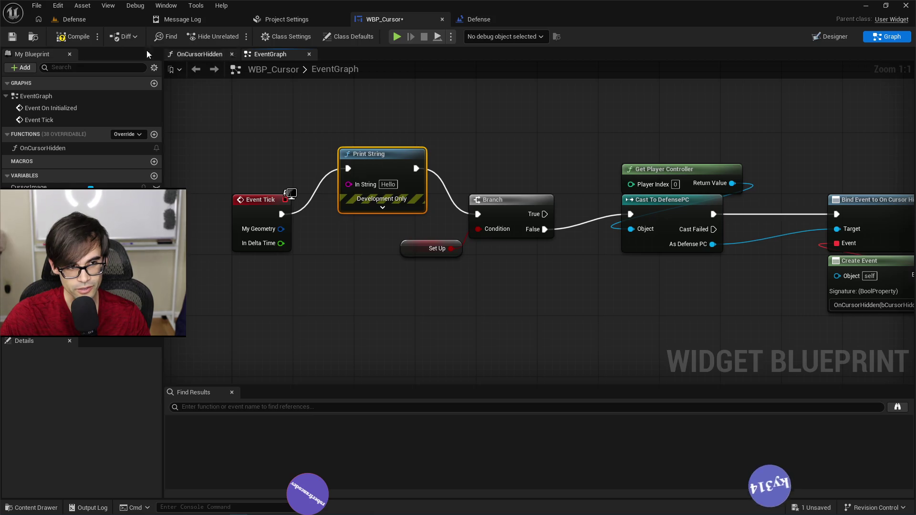
pyautogui.click(79, 38)
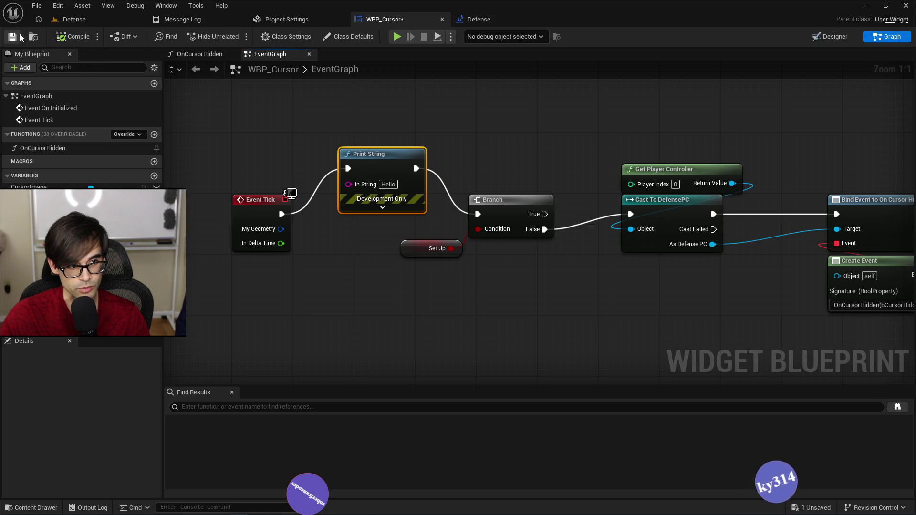
pyautogui.click(100, 20)
# Play-test the Defense level, then review the cursor settings, WBP_Cursor and the message log
pyautogui.click(237, 37)
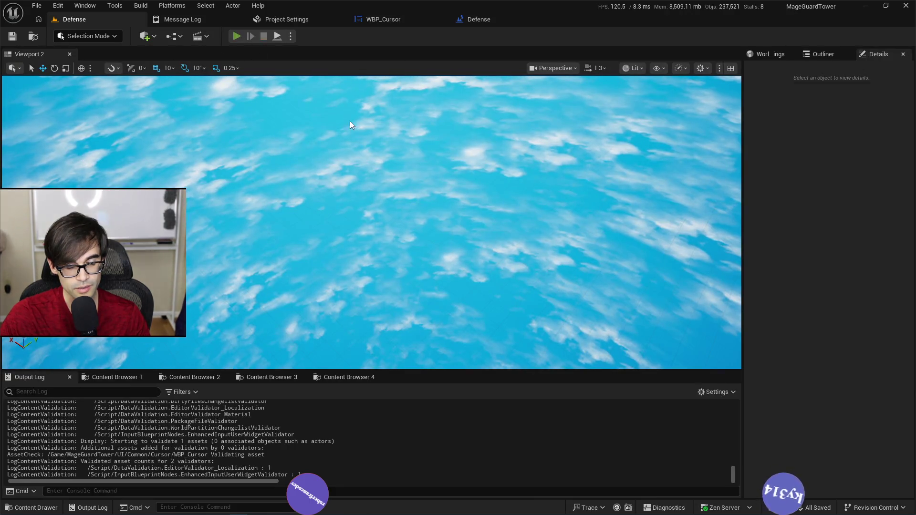
pyautogui.press('Escape')
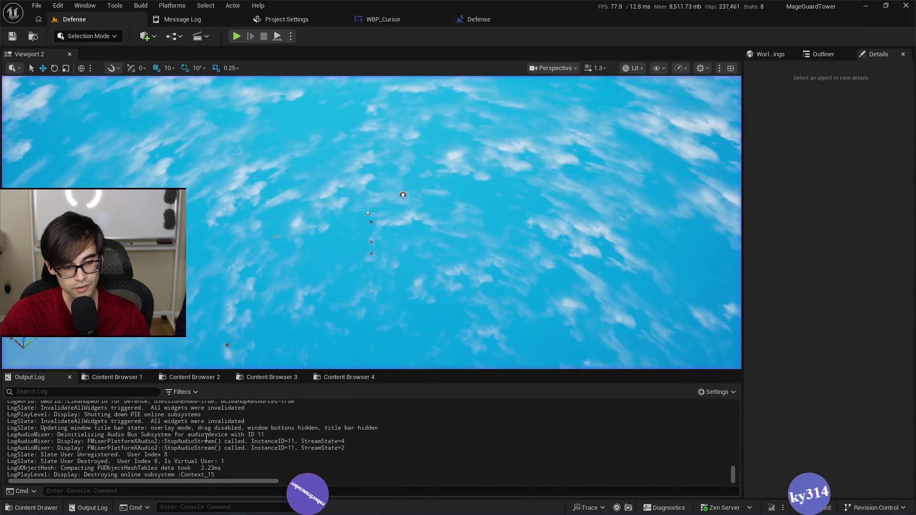
pyautogui.click(288, 21)
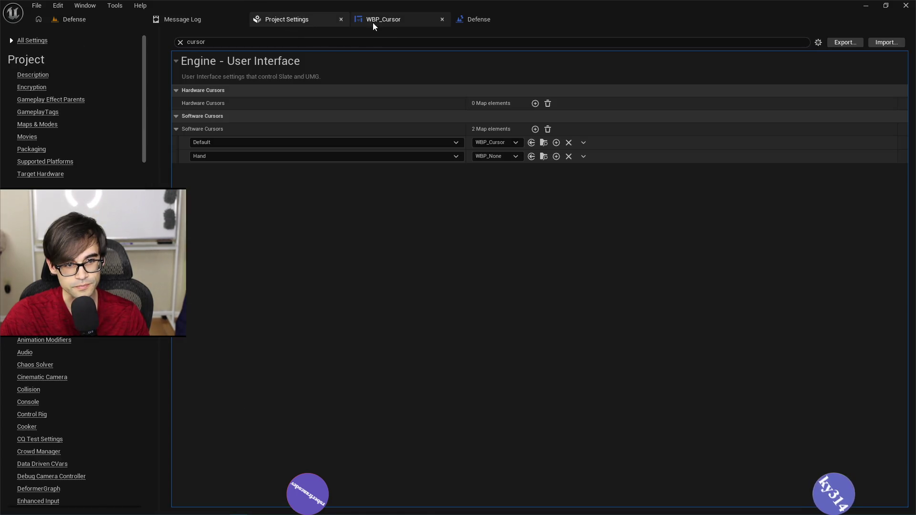
pyautogui.click(374, 22)
pyautogui.click(210, 21)
pyautogui.click(87, 19)
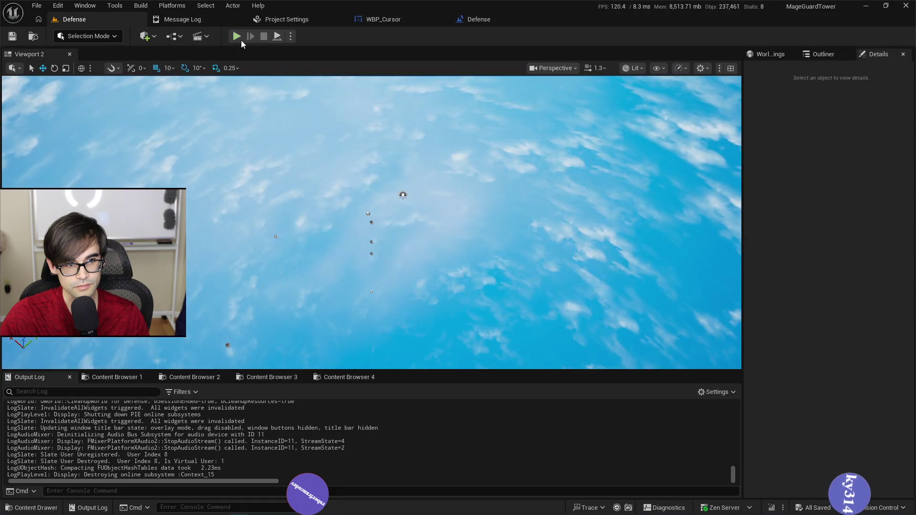
# Play again with the console open to see Hello, then delete the Print String node
pyautogui.click(239, 38)
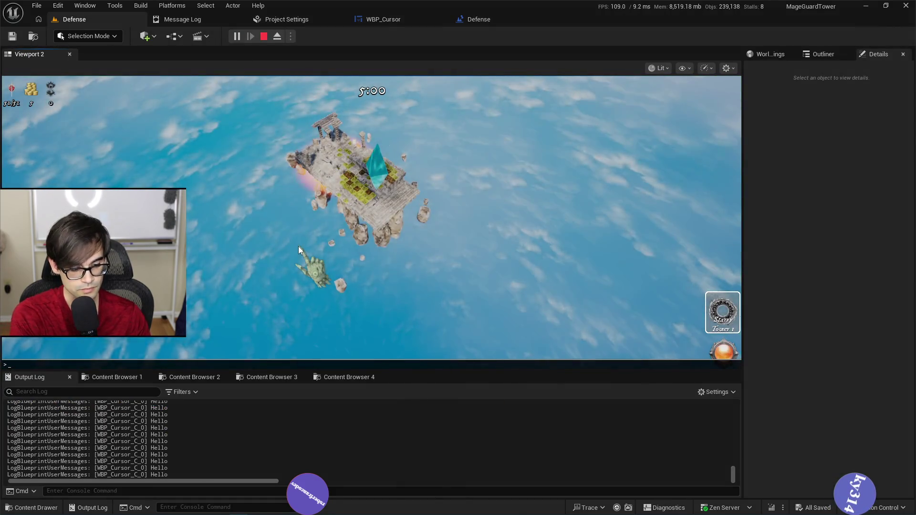
pyautogui.press('`')
pyautogui.press('`')
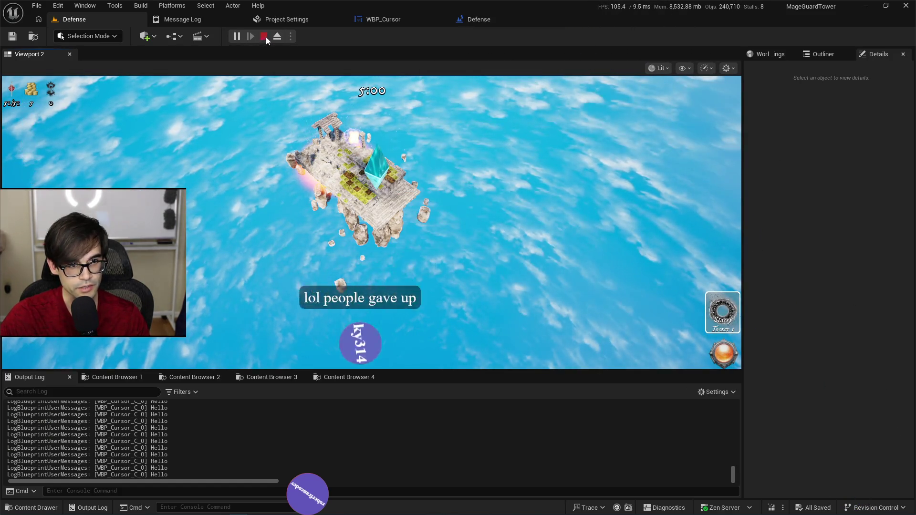
pyautogui.click(238, 36)
pyautogui.click(389, 19)
pyautogui.press('Delete')
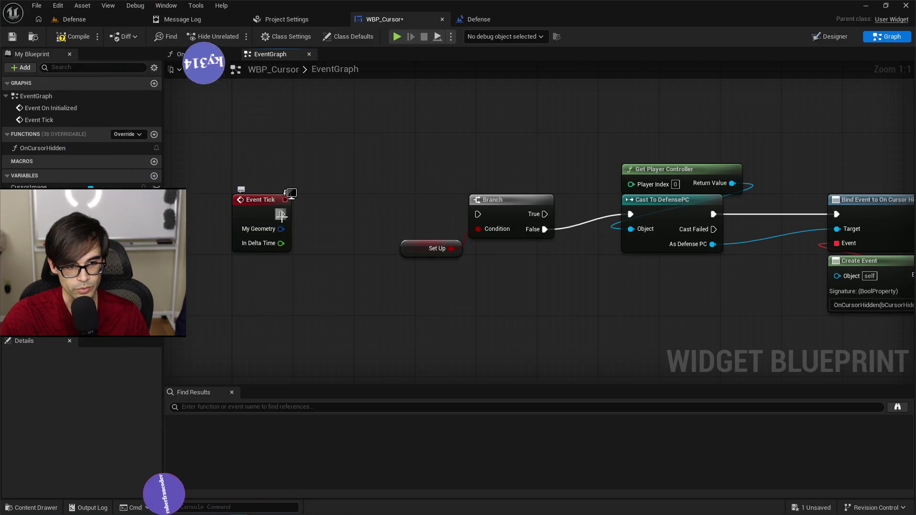
# Wire Event Tick straight into the Branch and move the Branch chain closer to it
pyautogui.moveTo(477, 212); pyautogui.dragTo(476, 213)
pyautogui.scroll(-2, 388, 168)
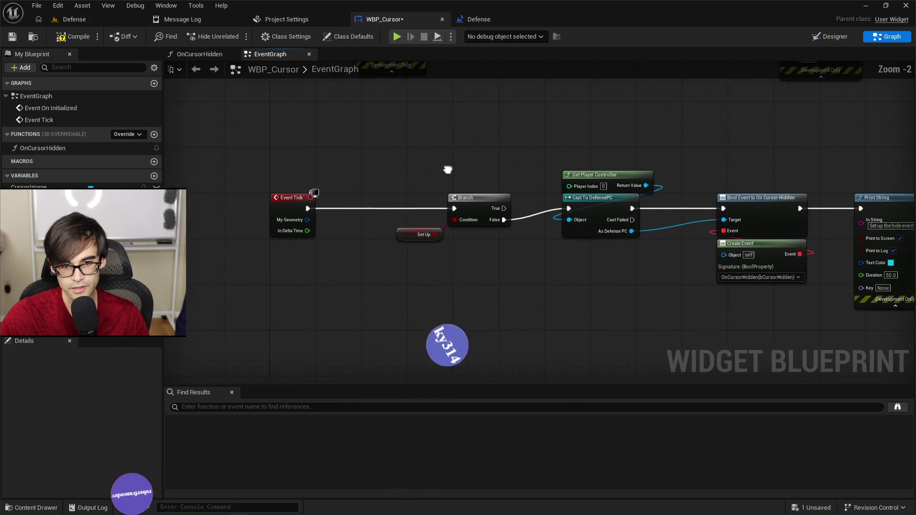
pyautogui.moveTo(263, 160); pyautogui.dragTo(856, 328)
pyautogui.moveTo(346, 187)
pyautogui.mouseDown()
pyautogui.moveTo(510, 247)
pyautogui.moveTo(432, 236)
pyautogui.mouseUp()
pyautogui.scroll(2, 432, 238)
# Compile and save WBP_Cursor, then play the Defense level in the editor
pyautogui.click(431, 211)
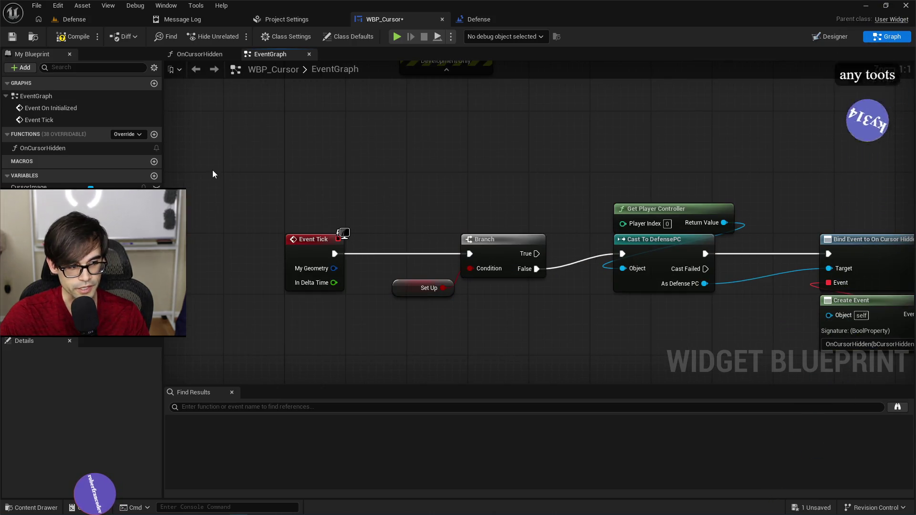
pyautogui.click(75, 37)
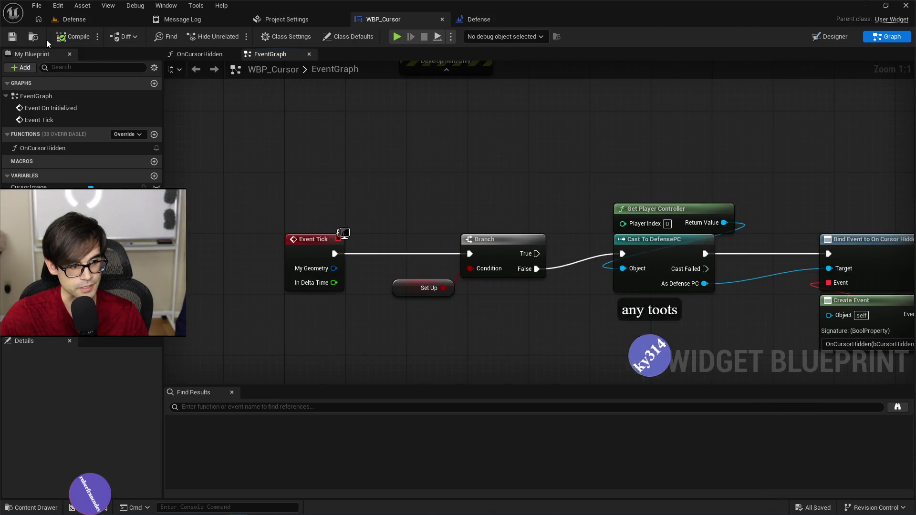
pyautogui.click(103, 18)
pyautogui.click(237, 36)
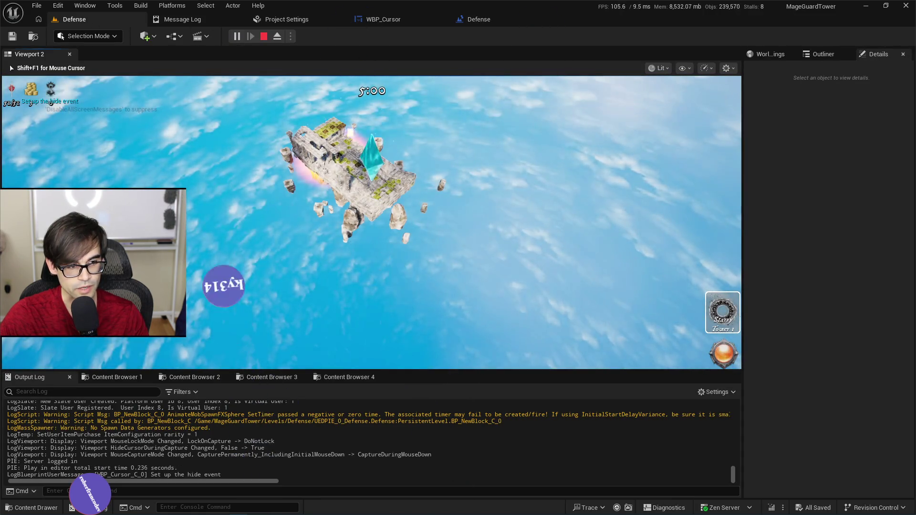
# Open the Starry Tower stats card and its Target list, then stop play and return to WBP_Cursor
pyautogui.scroll(5, 503, 286)
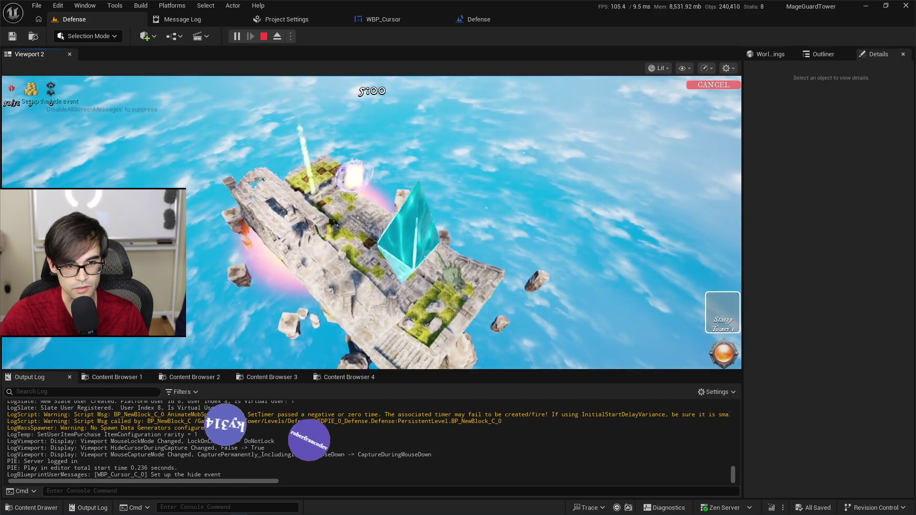
pyautogui.click(382, 195)
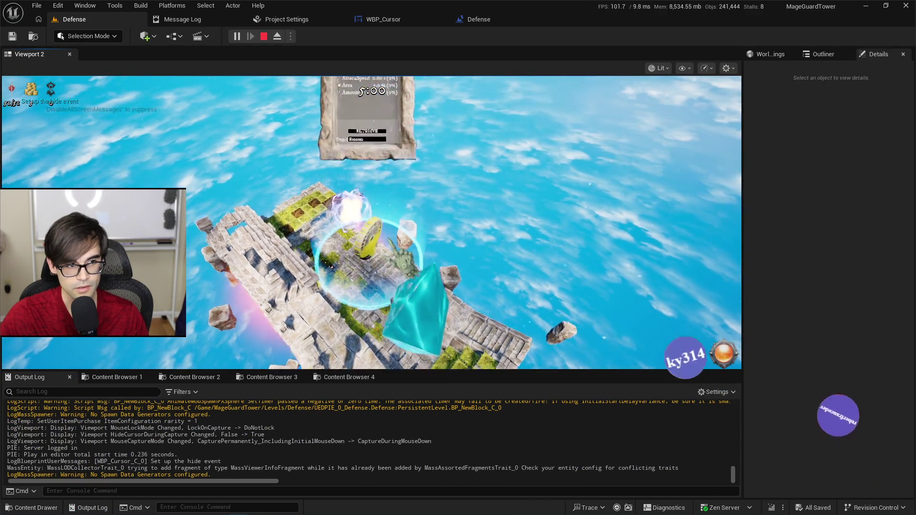
pyautogui.click(367, 249)
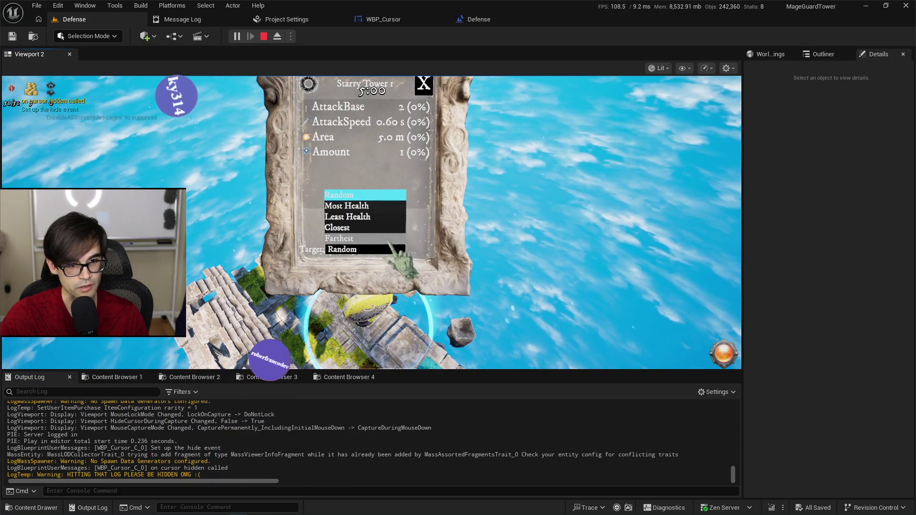
pyautogui.click(365, 194)
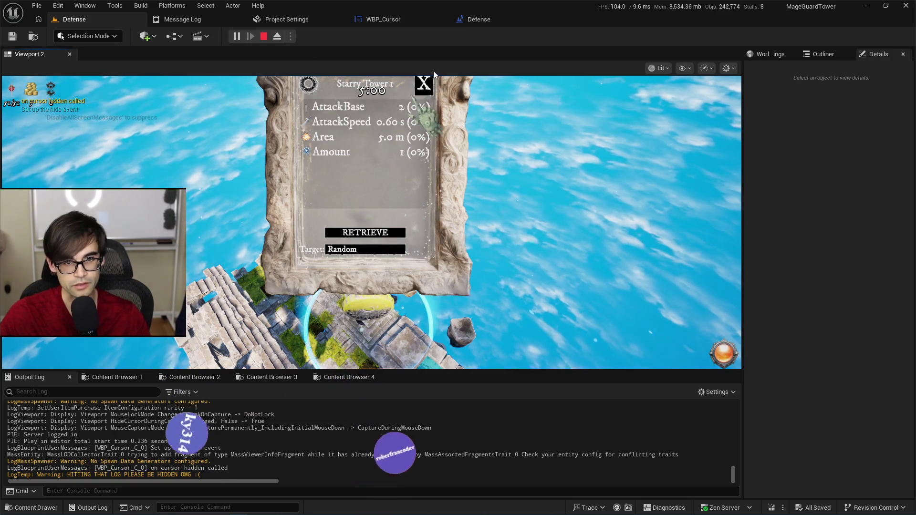
pyautogui.press('Escape')
pyautogui.click(379, 19)
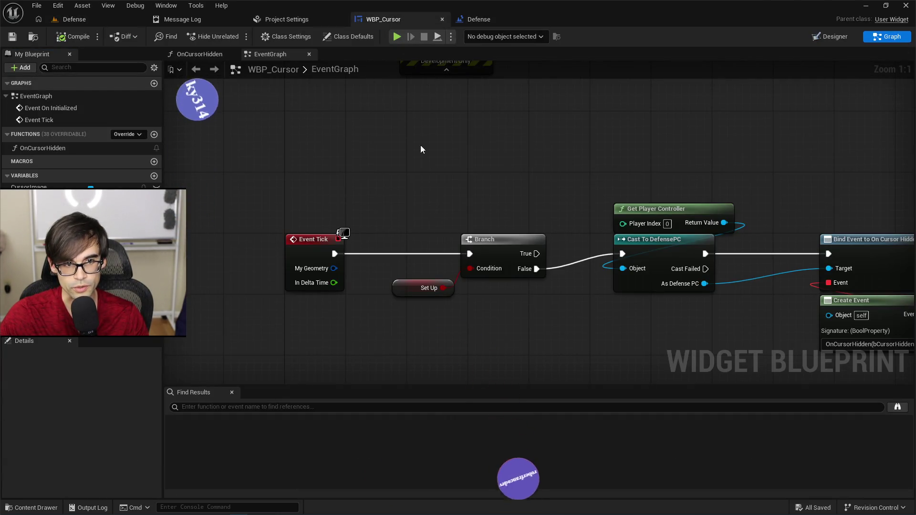
# Connect Event On Initialized to the Hello Print String, save, and launch play-in-editor
pyautogui.scroll(-3, 420, 145)
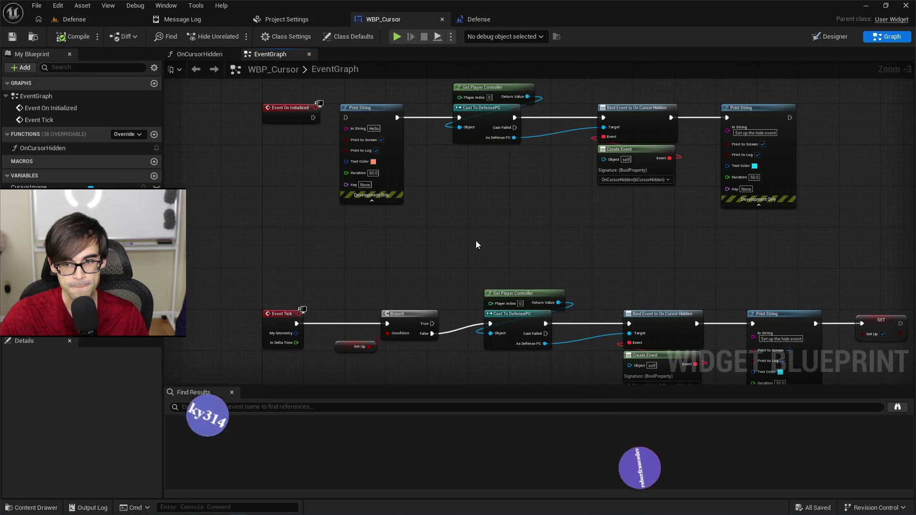
pyautogui.moveTo(352, 116); pyautogui.dragTo(348, 118)
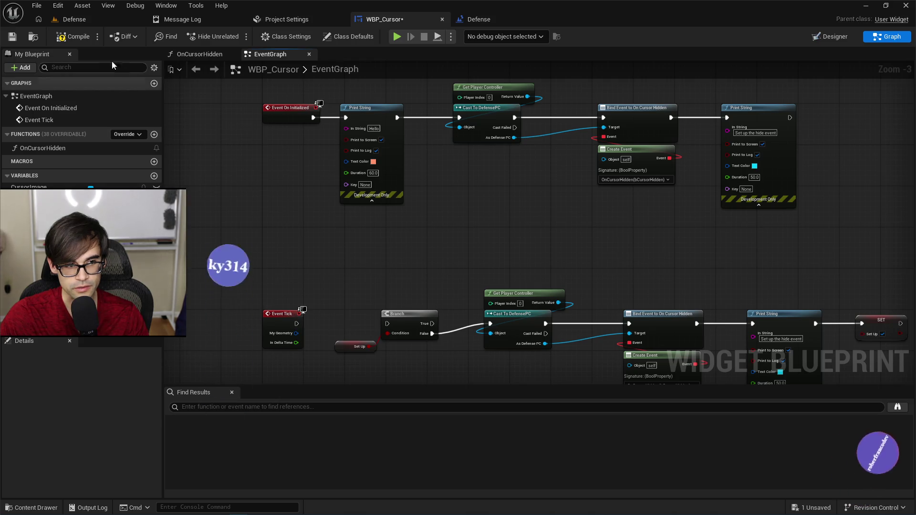
pyautogui.click(13, 37)
pyautogui.hotkey('alt', 'p')
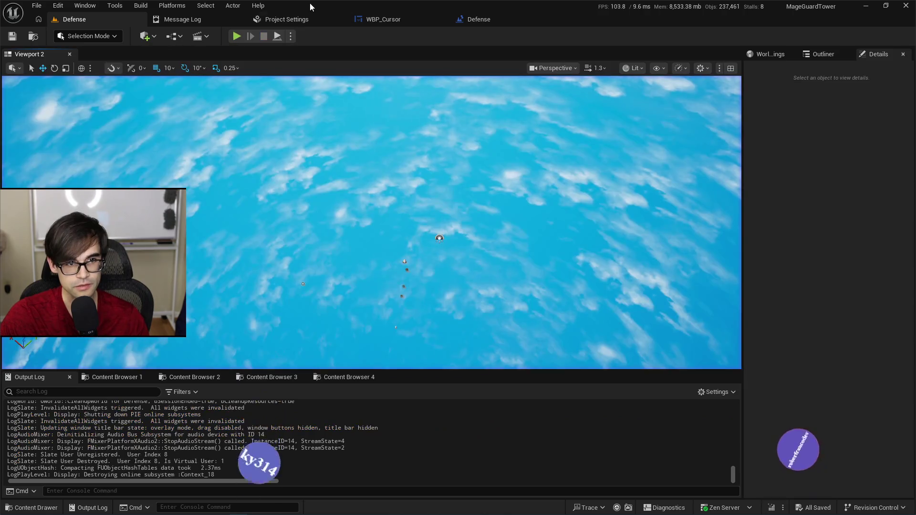
# Check the cursor settings, then wire Event Tick to the Branch in WBP_Cursor
pyautogui.click(312, 15)
pyautogui.click(395, 21)
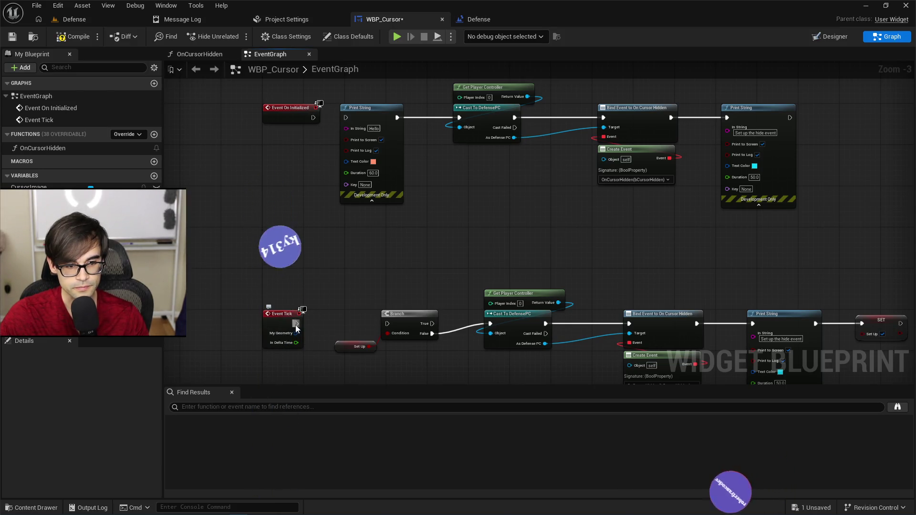
pyautogui.moveTo(296, 327); pyautogui.dragTo(386, 328)
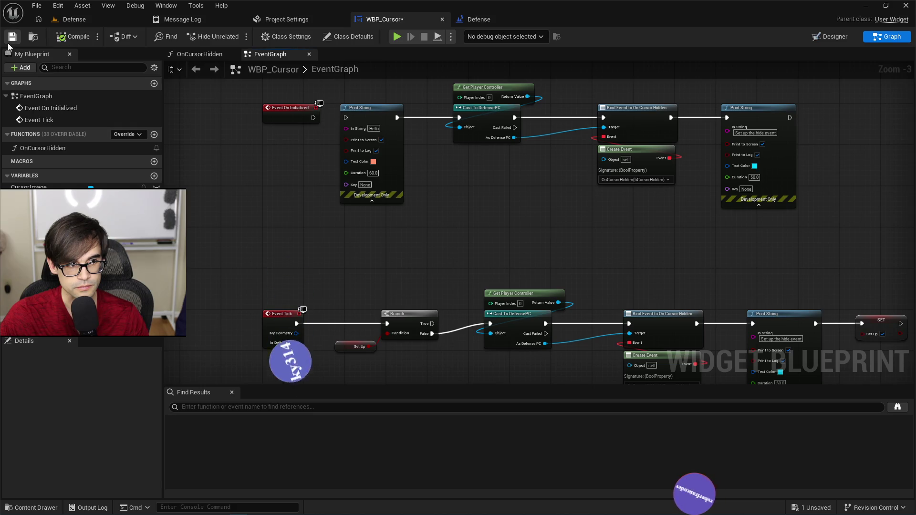
pyautogui.click(199, 54)
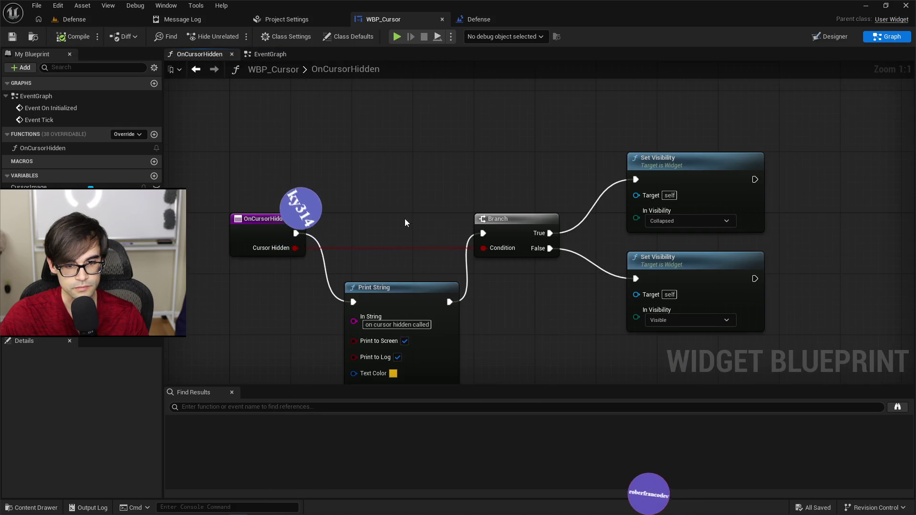
# Paste a copy of the Print String node and wire it after the Collapsed Set Visibility
pyautogui.moveTo(404, 223); pyautogui.dragTo(345, 195)
pyautogui.click(321, 262)
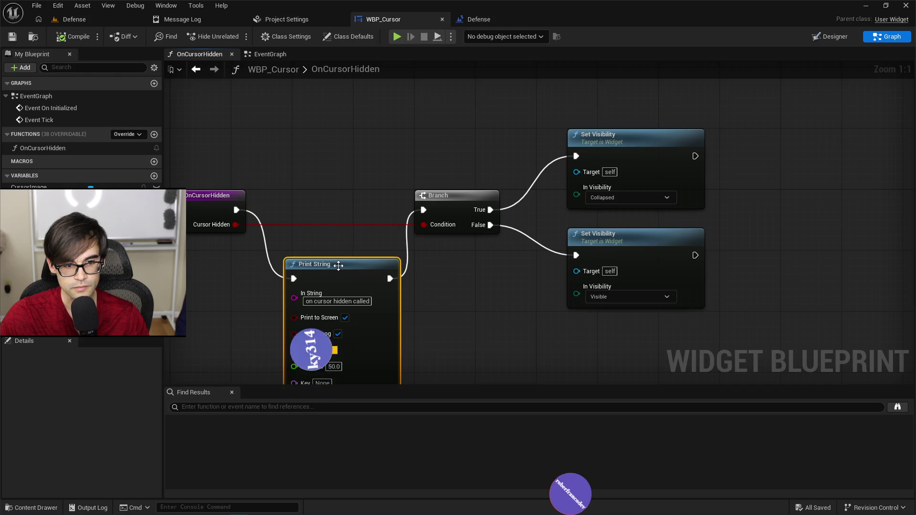
pyautogui.moveTo(321, 262); pyautogui.dragTo(216, 319)
pyautogui.hotkey('ctrl', 'v')
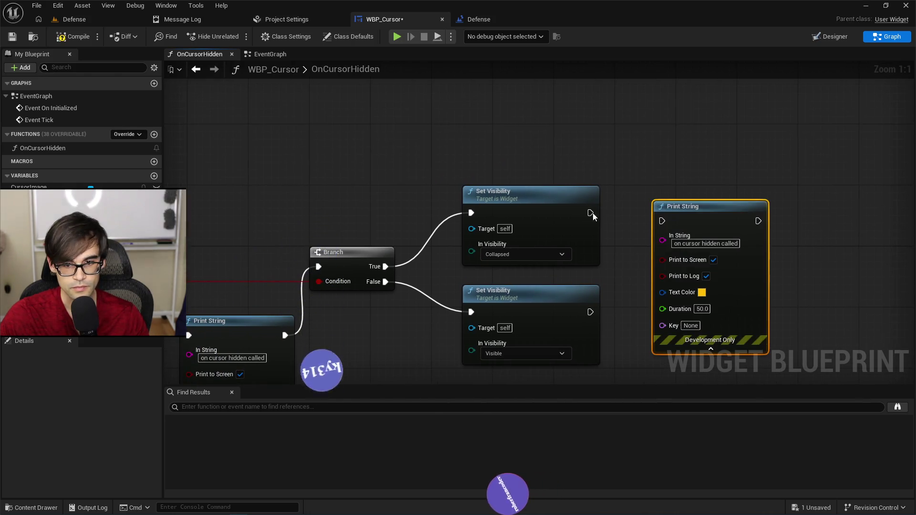
pyautogui.moveTo(592, 213)
pyautogui.mouseDown()
pyautogui.moveTo(663, 221)
pyautogui.moveTo(698, 191)
pyautogui.mouseUp()
pyautogui.moveTo(748, 228); pyautogui.dragTo(691, 220)
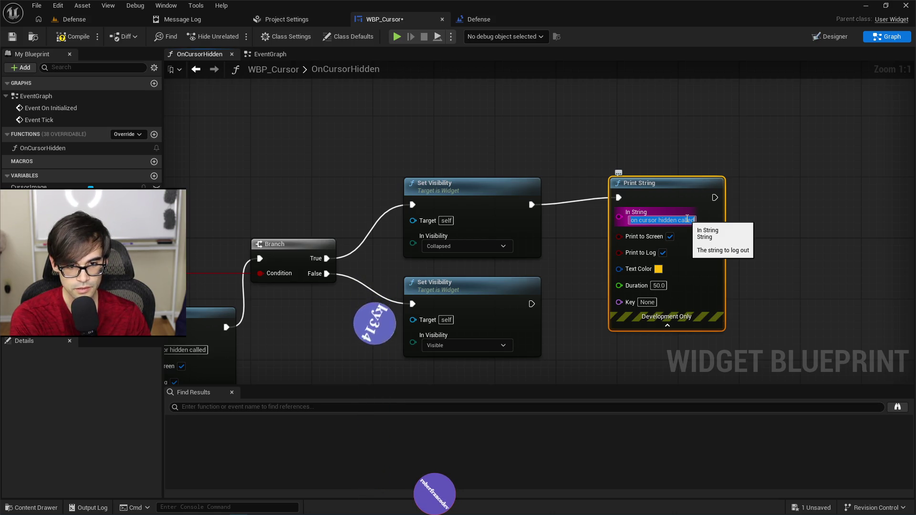
# Set its message to 'cursor should be invisible now' and save WBP_Cursor
pyautogui.write('cursor should be invisible now')
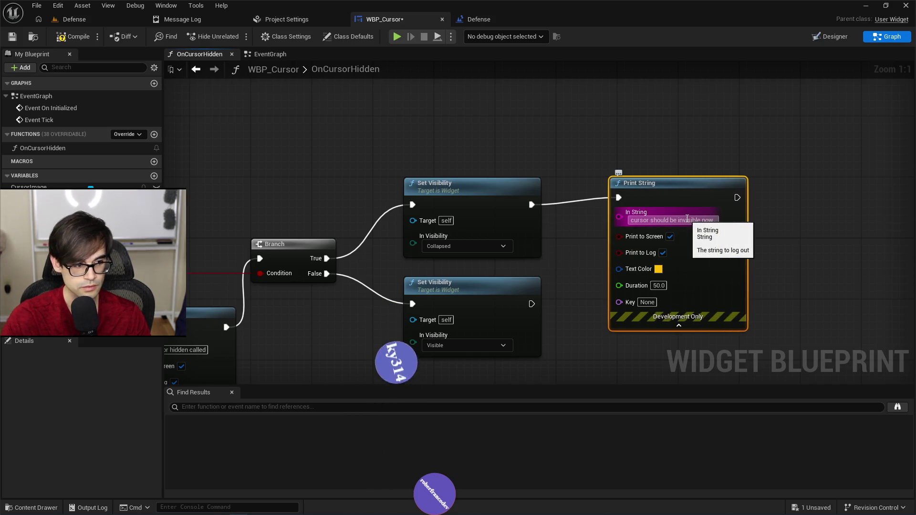
pyautogui.press('Return')
pyautogui.click(71, 38)
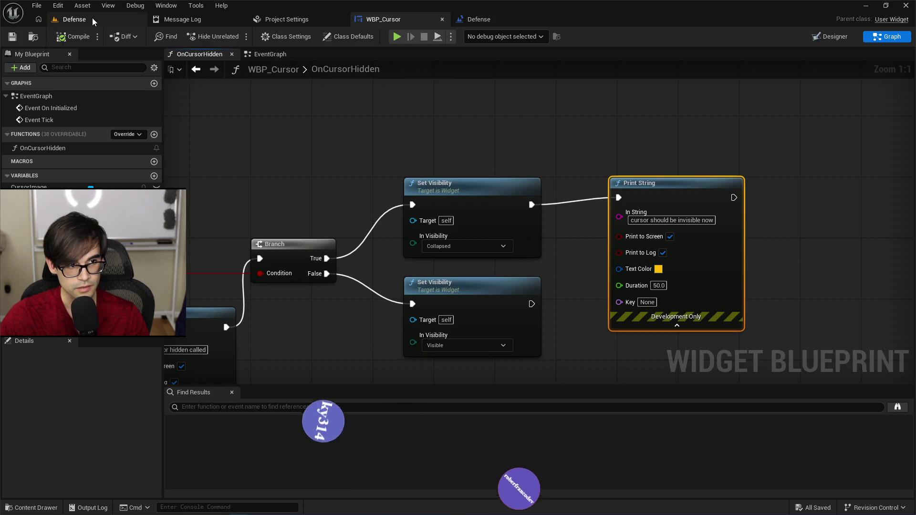
pyautogui.click(74, 20)
# Play the Defense level, open Starry Tower 1's panel and Target list, then stop the session
pyautogui.click(237, 38)
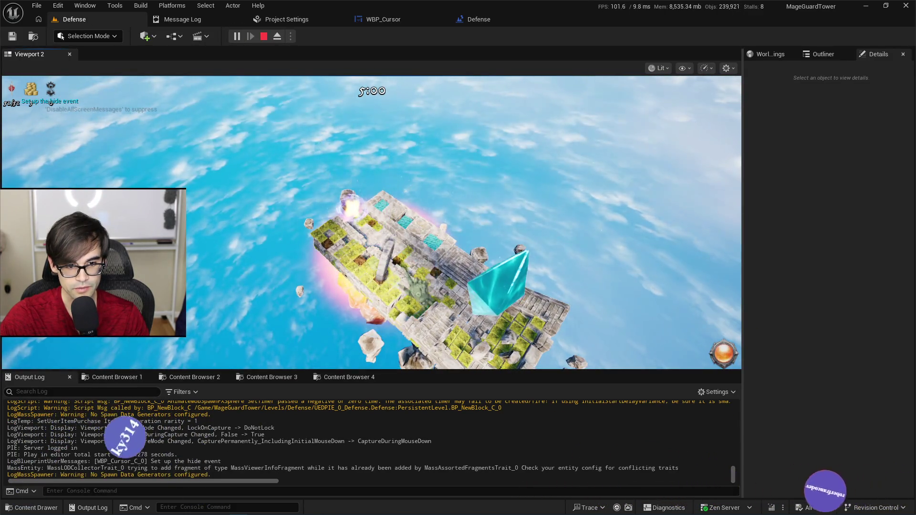
pyautogui.click(723, 313)
pyautogui.click(353, 296)
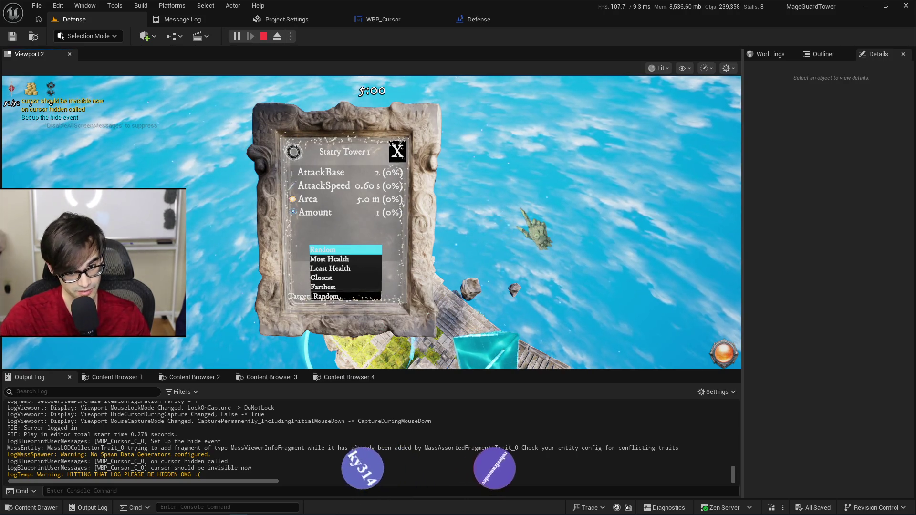
pyautogui.press('Escape')
pyautogui.press('Escape')
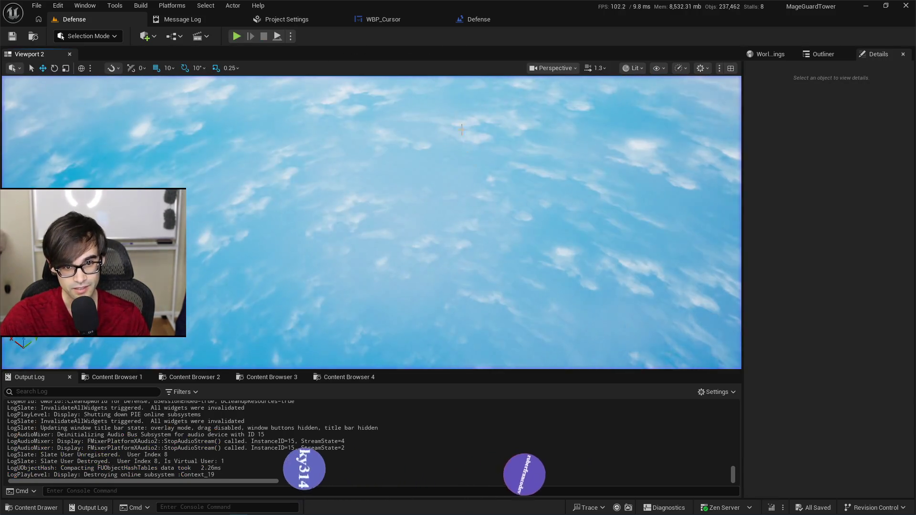
pyautogui.click(475, 22)
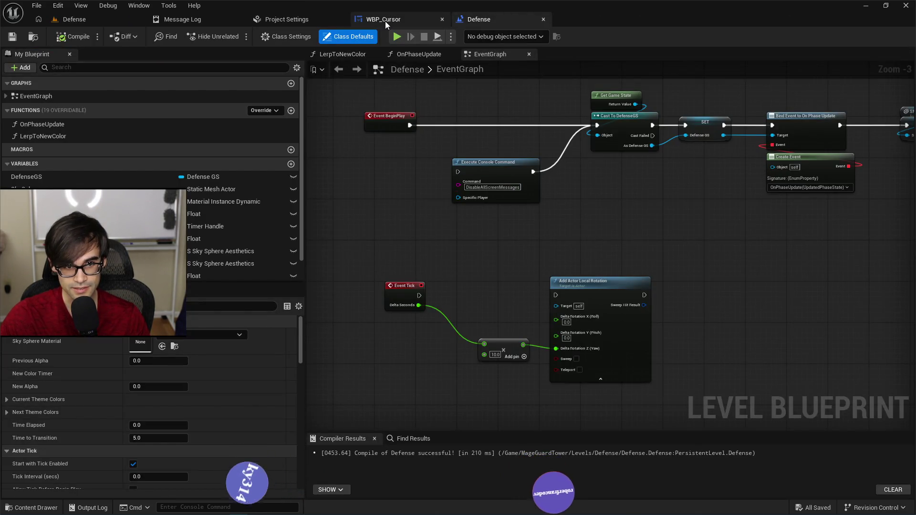
pyautogui.click(385, 21)
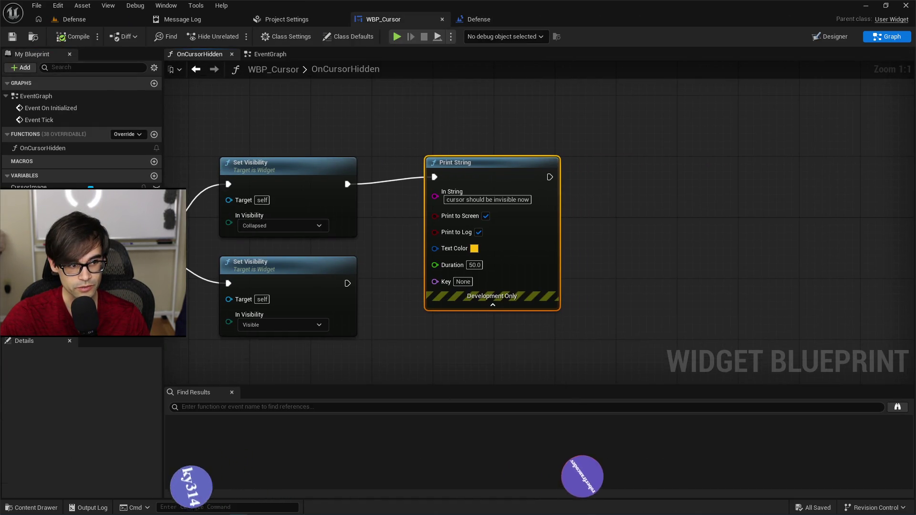
# Add a Cursor Image getter feeding a new Set Visibility node set to Collapsed
pyautogui.moveTo(29, 186); pyautogui.dragTo(399, 114)
pyautogui.click(429, 124)
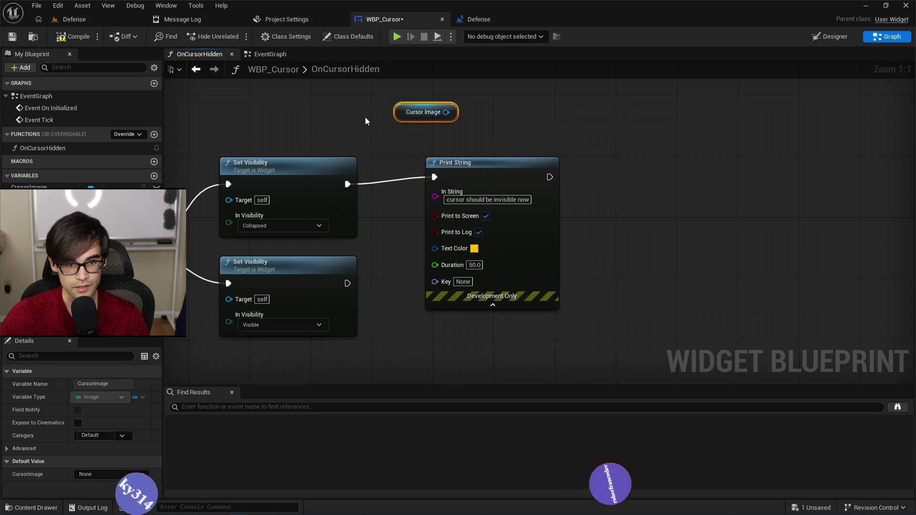
pyautogui.moveTo(493, 152)
pyautogui.mouseDown()
pyautogui.moveTo(424, 122)
pyautogui.moveTo(443, 139)
pyautogui.mouseUp()
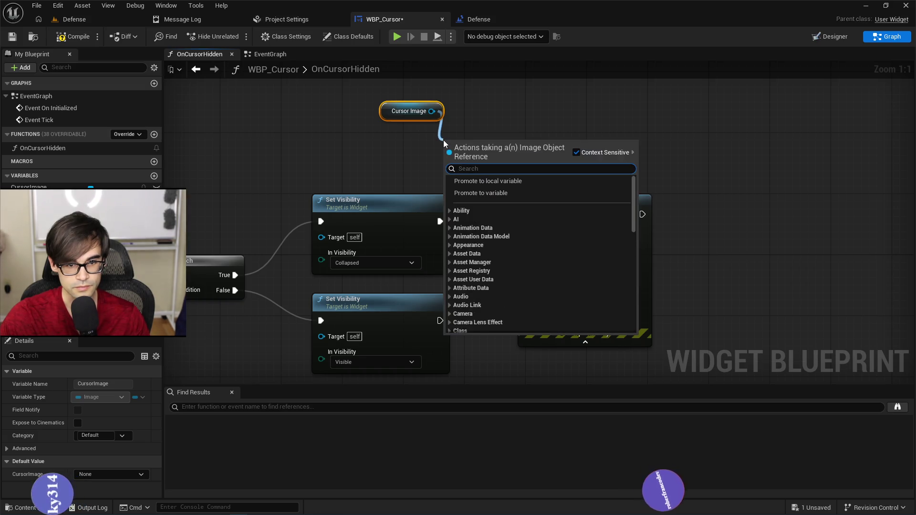
pyautogui.write('set visi')
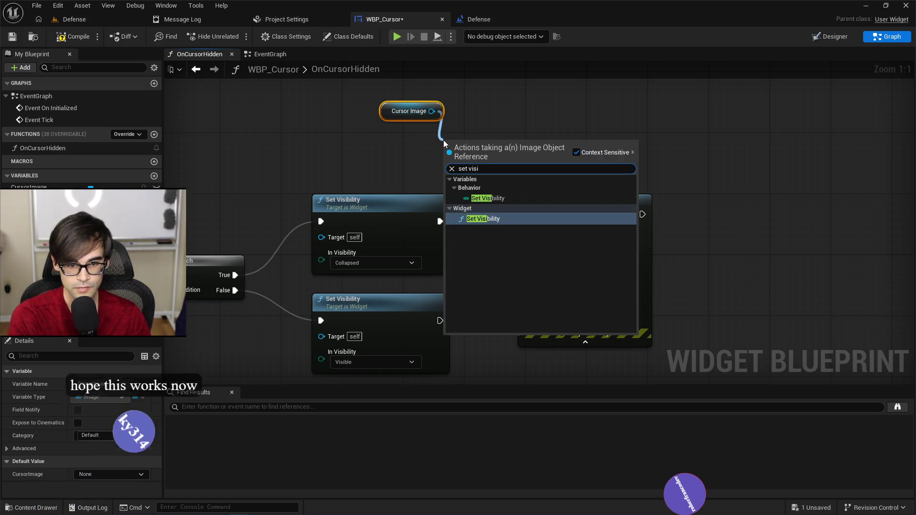
pyautogui.press('Return')
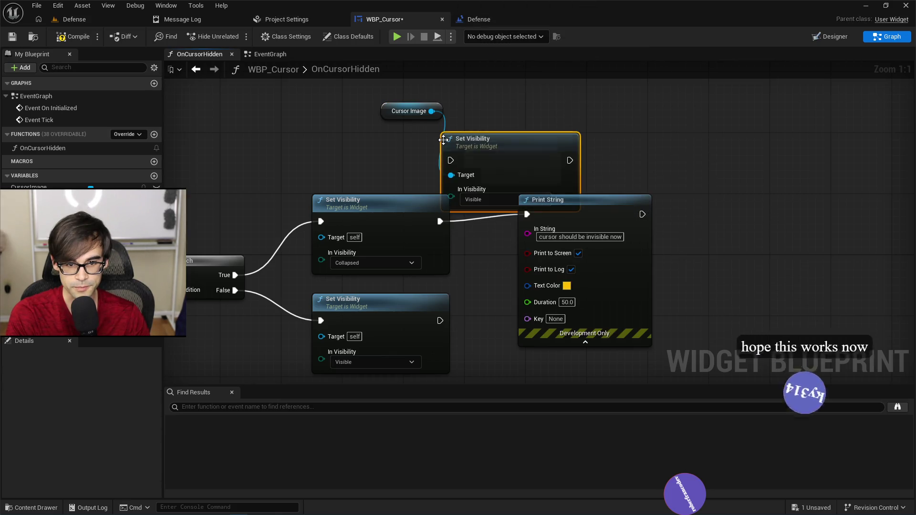
pyautogui.click(479, 200)
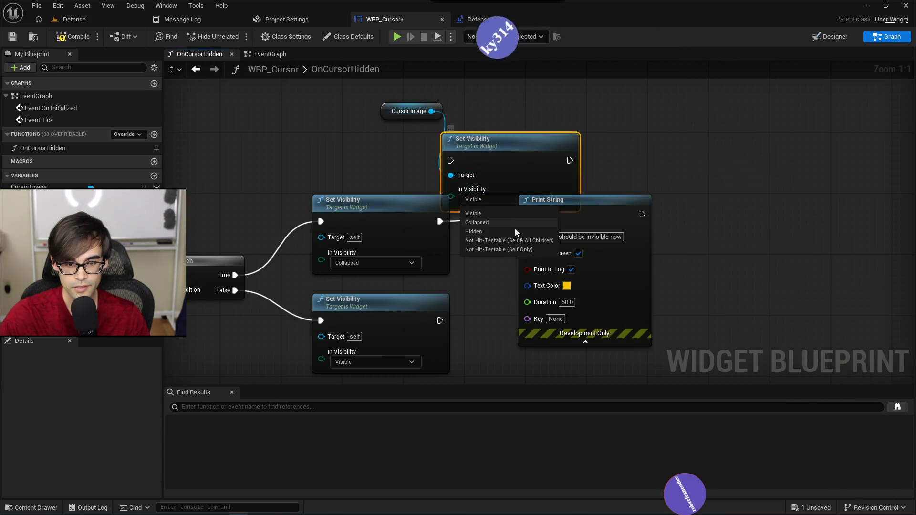
pyautogui.click(488, 228)
# Route the True branch through that Set Visibility into Print String and save WBP_Cursor
pyautogui.moveTo(498, 142); pyautogui.dragTo(520, 111)
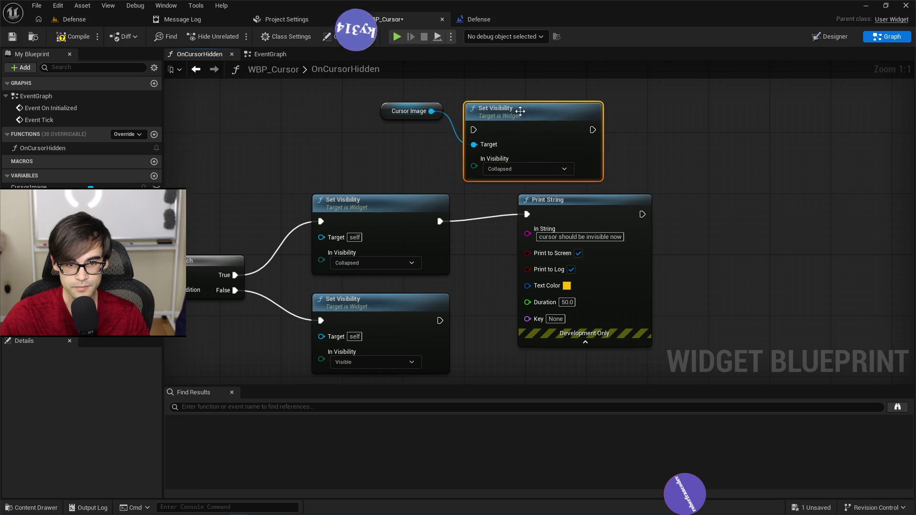
pyautogui.moveTo(447, 155); pyautogui.dragTo(474, 130)
pyautogui.moveTo(582, 164)
pyautogui.mouseDown()
pyautogui.moveTo(527, 213)
pyautogui.moveTo(717, 200)
pyautogui.mouseUp()
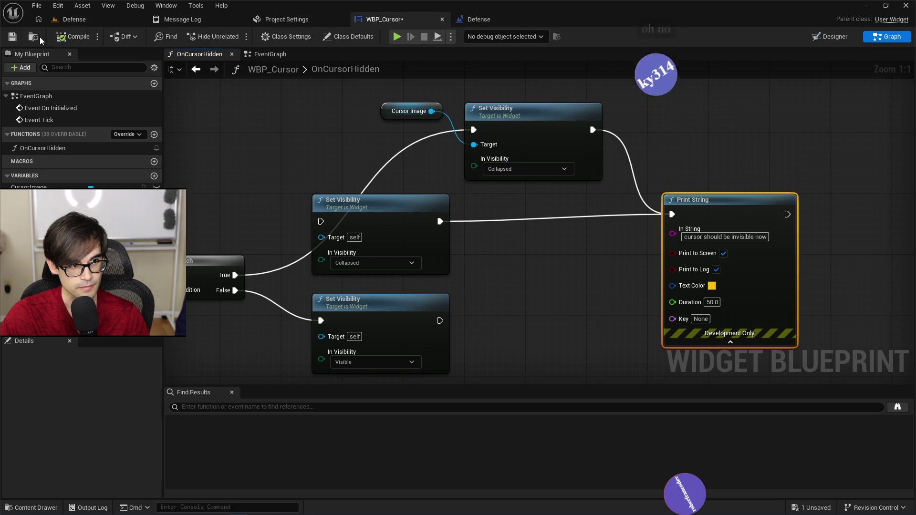
pyautogui.click(19, 38)
pyautogui.click(88, 19)
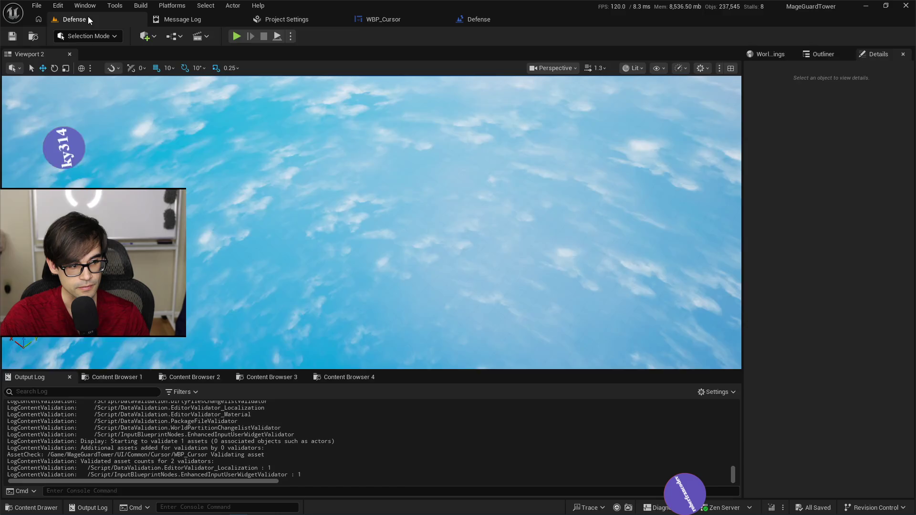
pyautogui.click(236, 36)
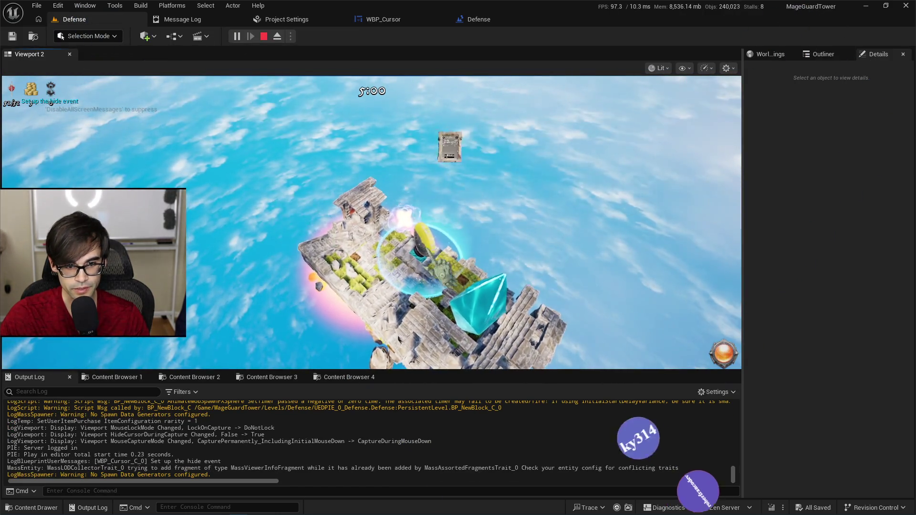
pyautogui.click(407, 241)
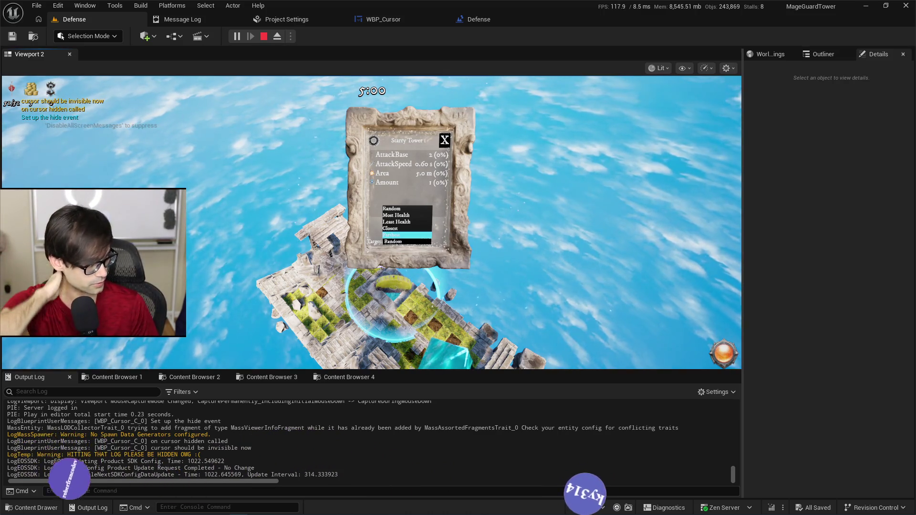
pyautogui.click(407, 235)
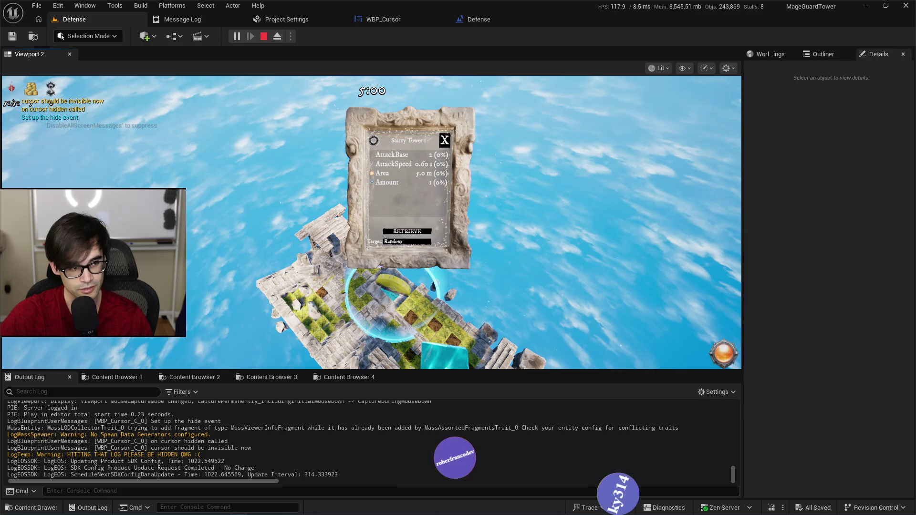
pyautogui.press('Escape')
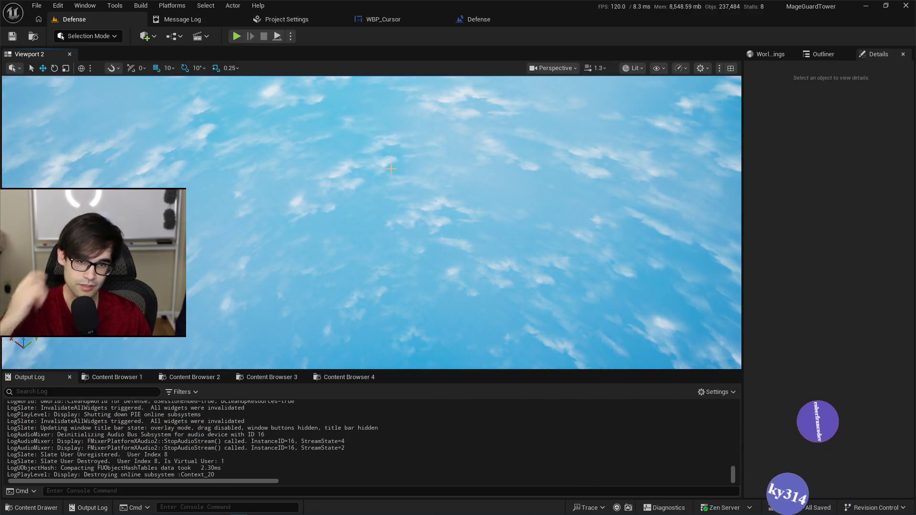
# Nudge the Execute Console Command node up in the Defense level blueprint's EventGraph and save
pyautogui.click(480, 20)
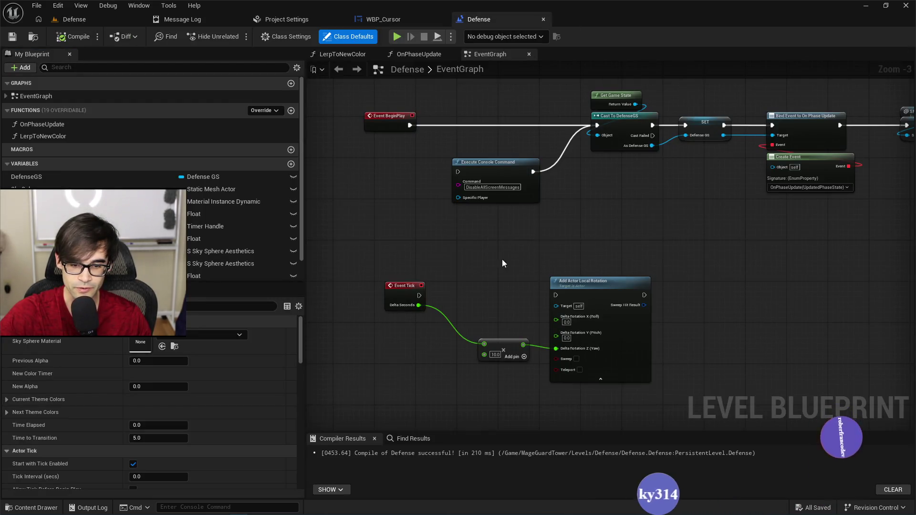
pyautogui.moveTo(537, 253); pyautogui.dragTo(487, 265)
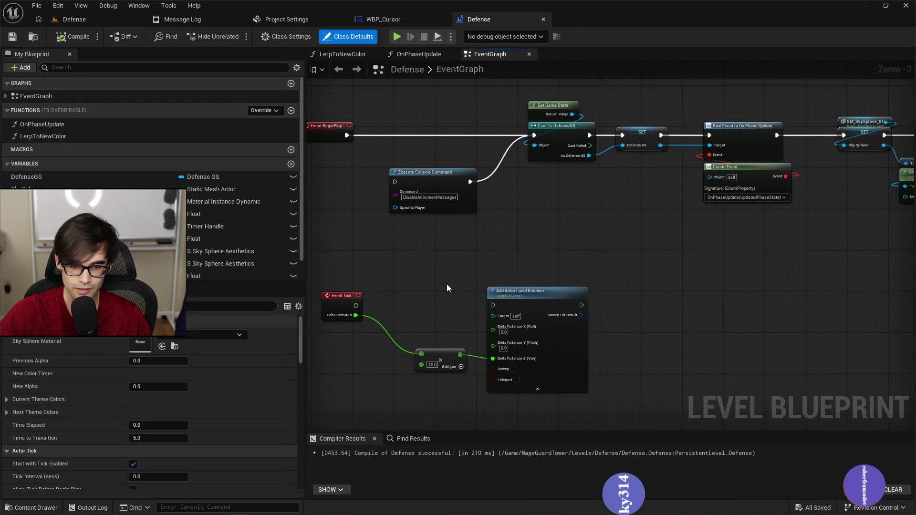
pyautogui.moveTo(605, 385); pyautogui.dragTo(598, 380)
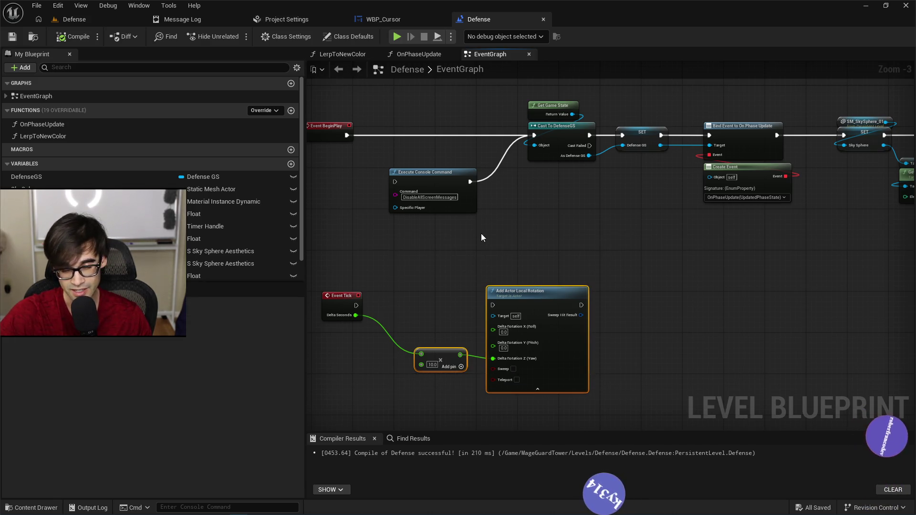
pyautogui.moveTo(592, 241); pyautogui.dragTo(571, 361)
pyautogui.moveTo(417, 302)
pyautogui.mouseDown()
pyautogui.moveTo(416, 279)
pyautogui.moveTo(541, 208)
pyautogui.mouseUp()
pyautogui.hotkey('ctrl', 's')
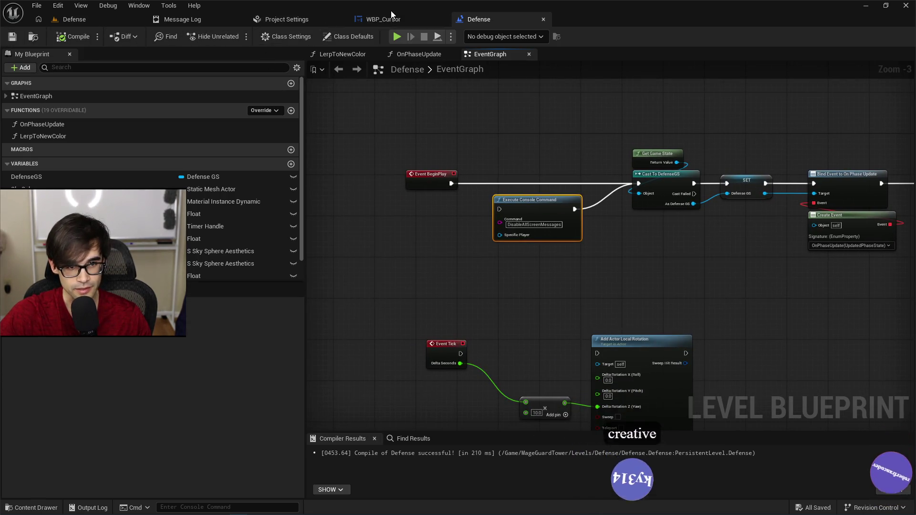
pyautogui.click(392, 19)
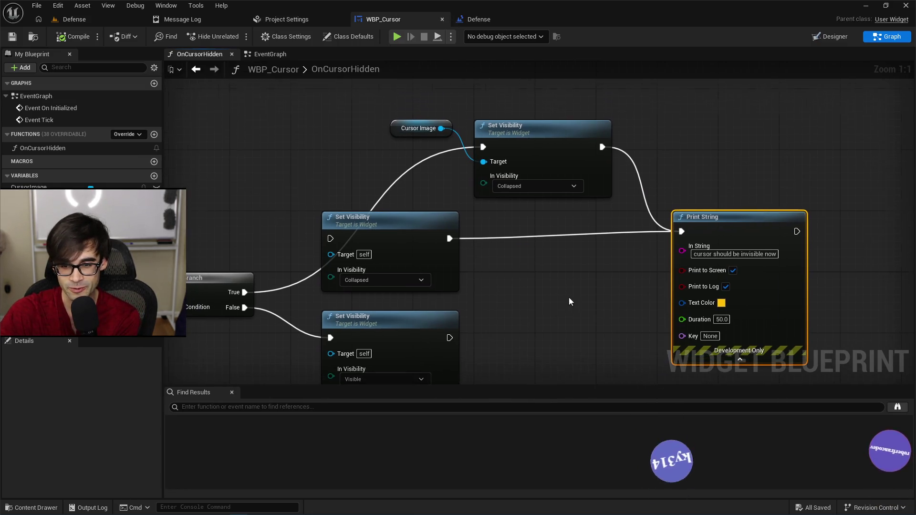
# Delete the self-targeted Collapsed Set Visibility and Print String, moving the Cursor Image nodes onto True
pyautogui.scroll(-2, 569, 297)
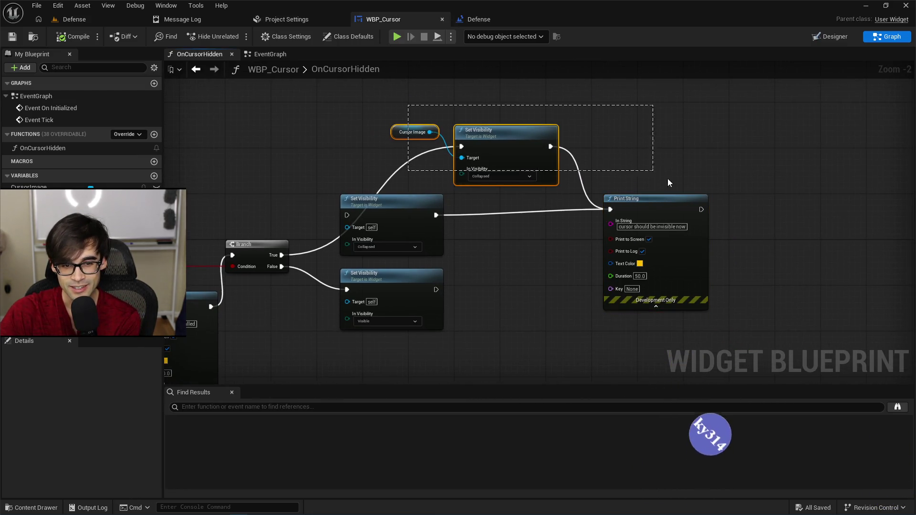
pyautogui.moveTo(675, 179)
pyautogui.mouseDown()
pyautogui.moveTo(643, 187)
pyautogui.moveTo(354, 168)
pyautogui.mouseUp()
pyautogui.click(422, 203)
pyautogui.press('Delete')
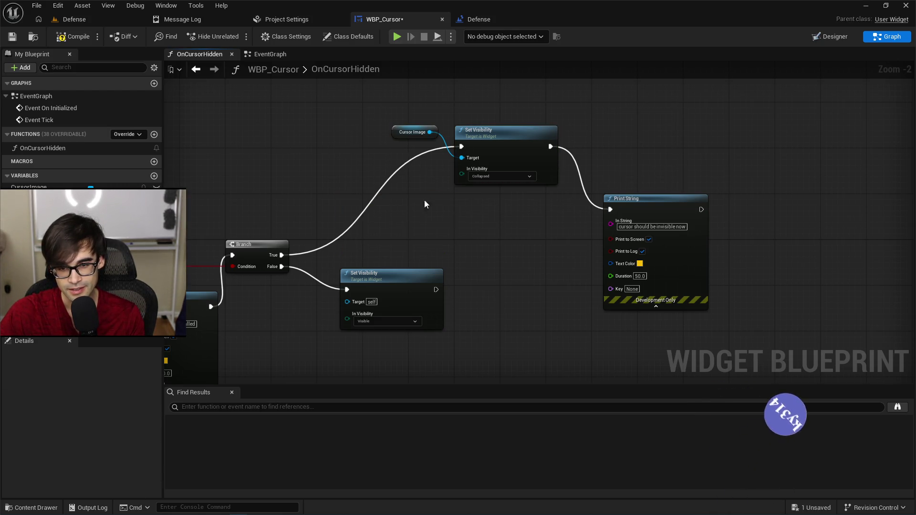
pyautogui.moveTo(497, 133)
pyautogui.mouseDown()
pyautogui.moveTo(430, 196)
pyautogui.moveTo(385, 212)
pyautogui.mouseUp()
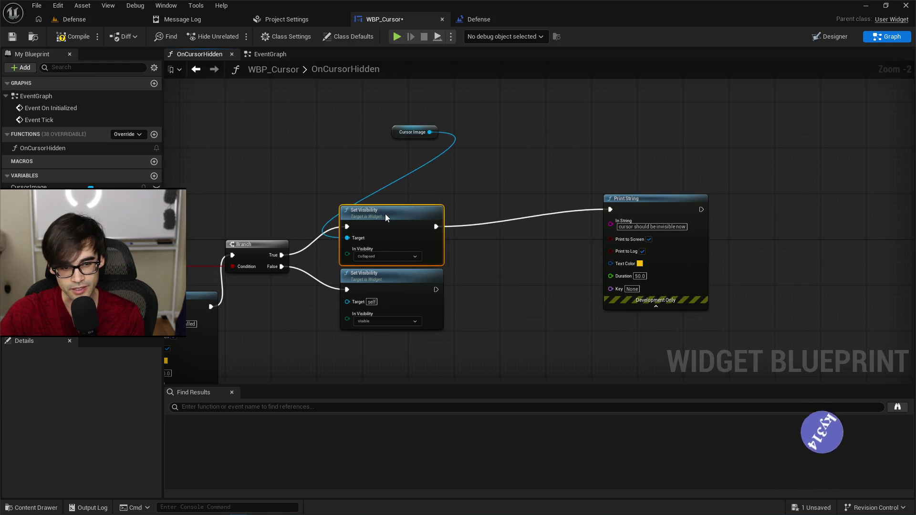
pyautogui.moveTo(393, 139); pyautogui.dragTo(369, 167)
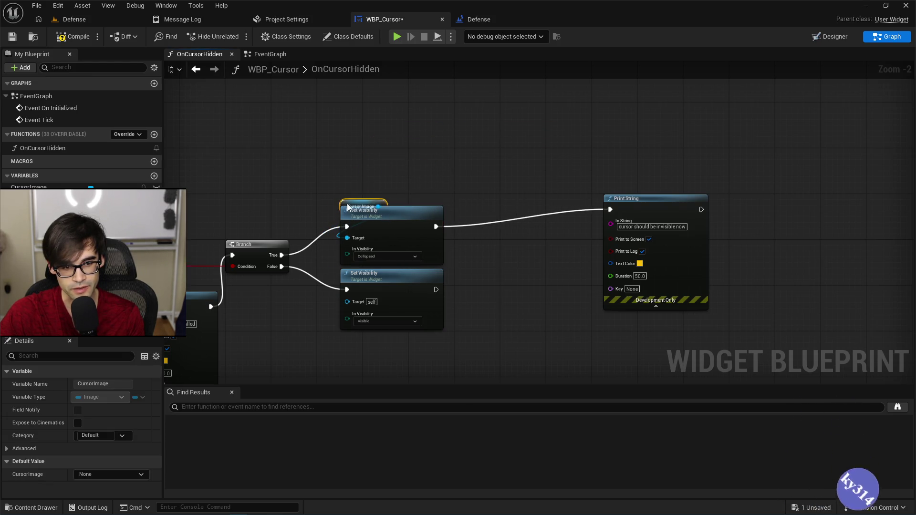
pyautogui.moveTo(639, 199); pyautogui.dragTo(575, 233)
pyautogui.press('Delete')
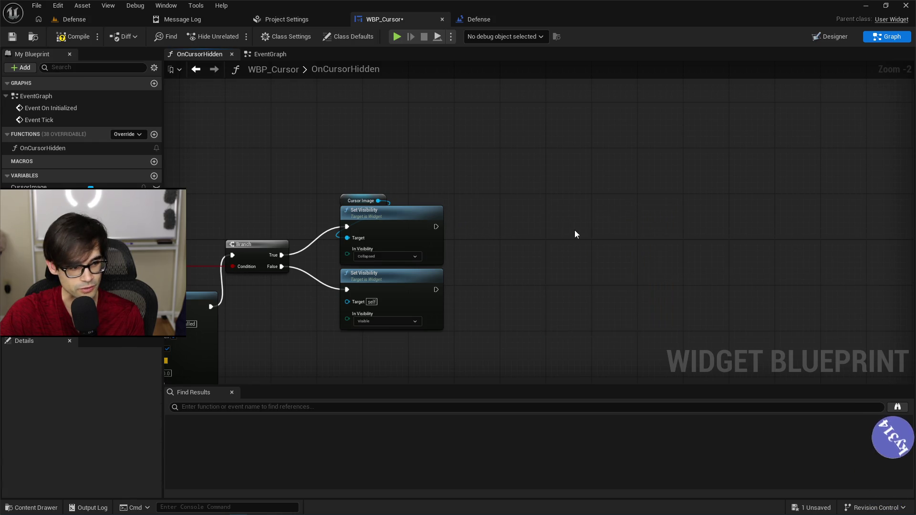